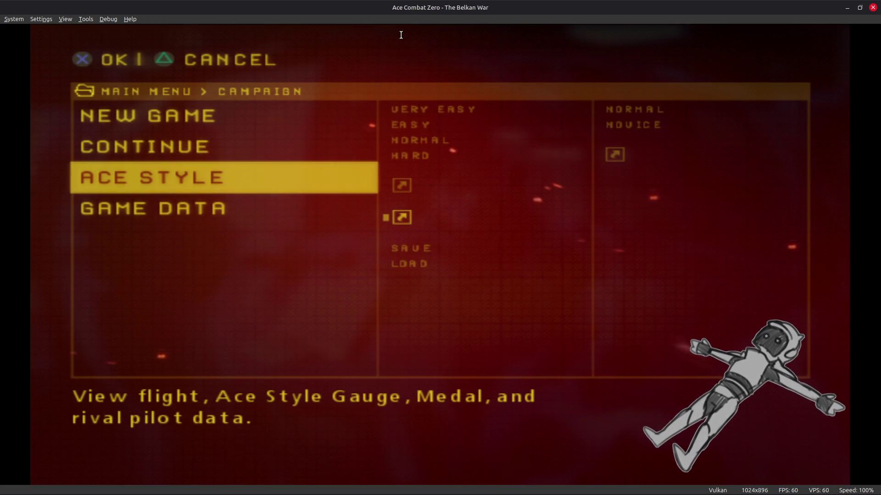
Shut down Ace Combat Zero without saving, exit PCSX2, and dismiss the file manager
left_click(10, 19)
left_click(42, 81)
left_click(10, 20)
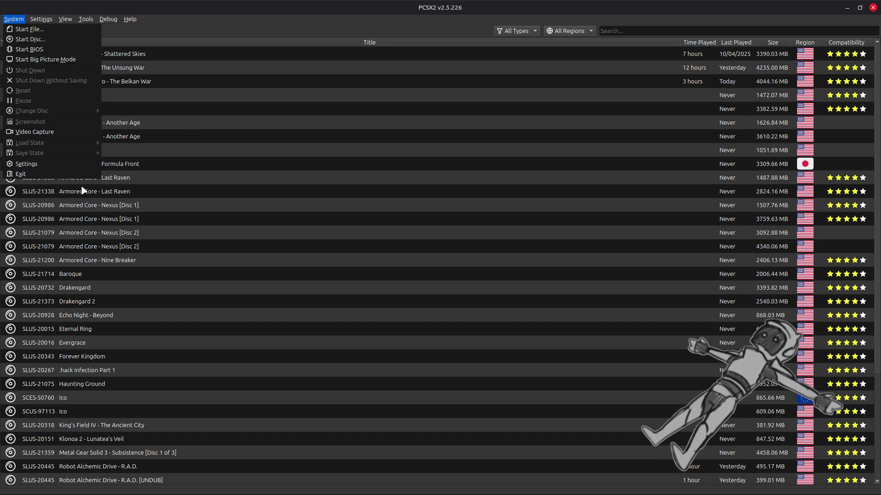
left_click(79, 174)
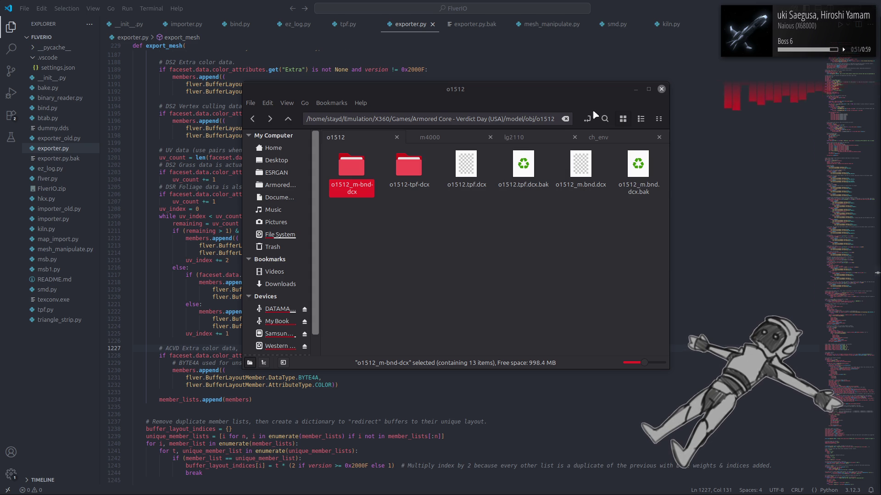
key("alt+Tab")
Launch Godot from the app launcher and open the Blood on the Inside project for editing
key("super")
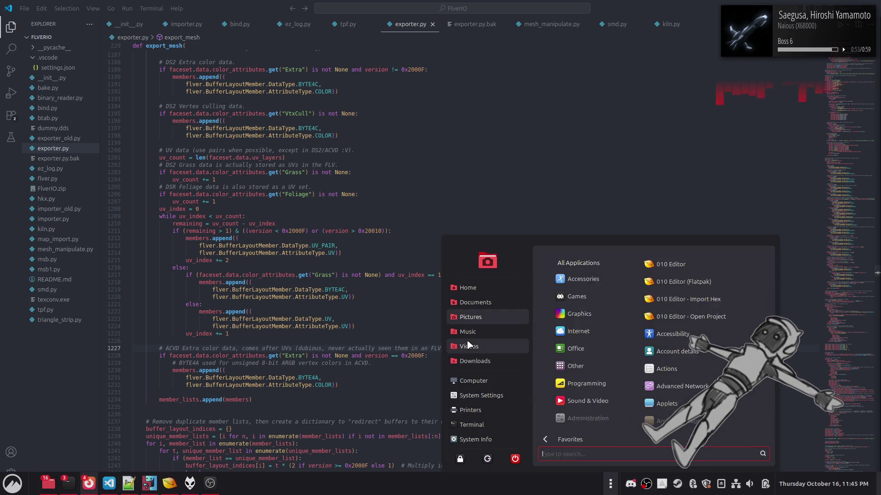
left_click(674, 270)
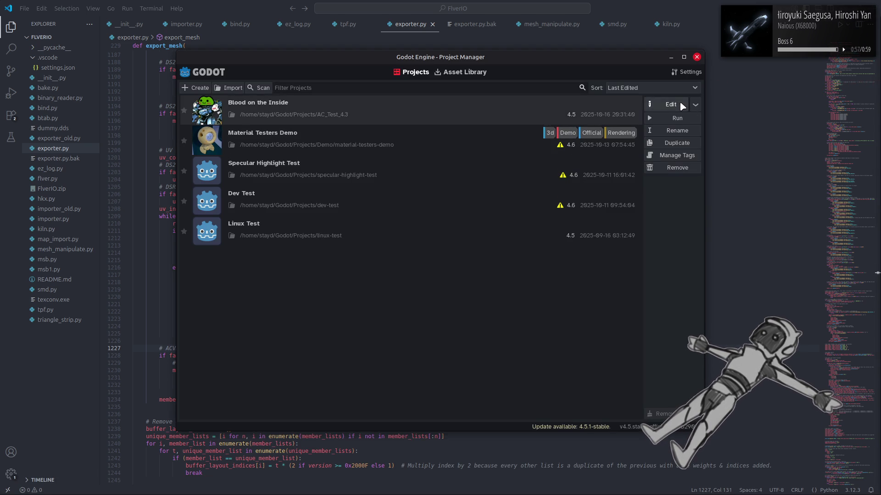
left_click(673, 101)
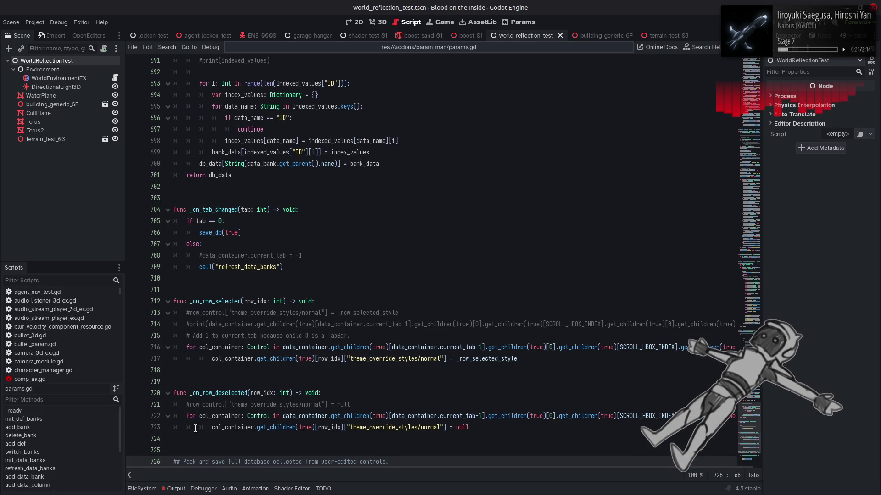
left_click(176, 489)
Hide the output log, then open param_man.gd and param_manager.gd from the Scripts list
left_click(177, 489)
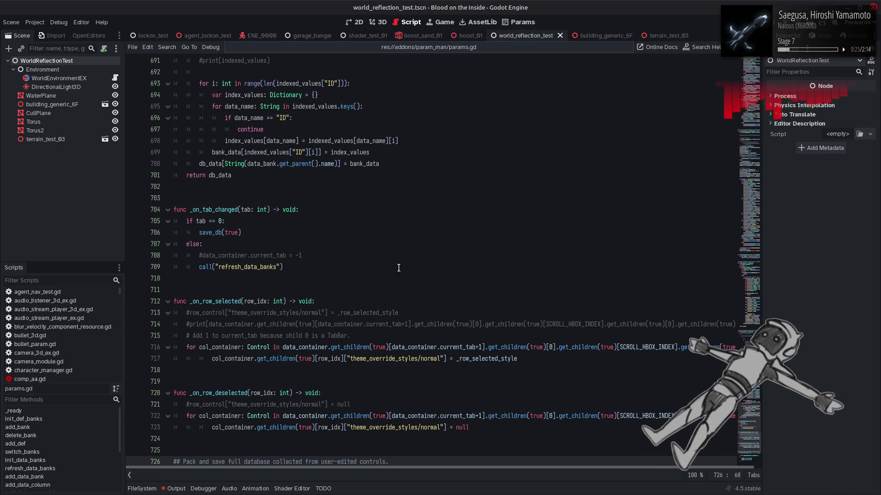
scroll(399, 265, "down", 8)
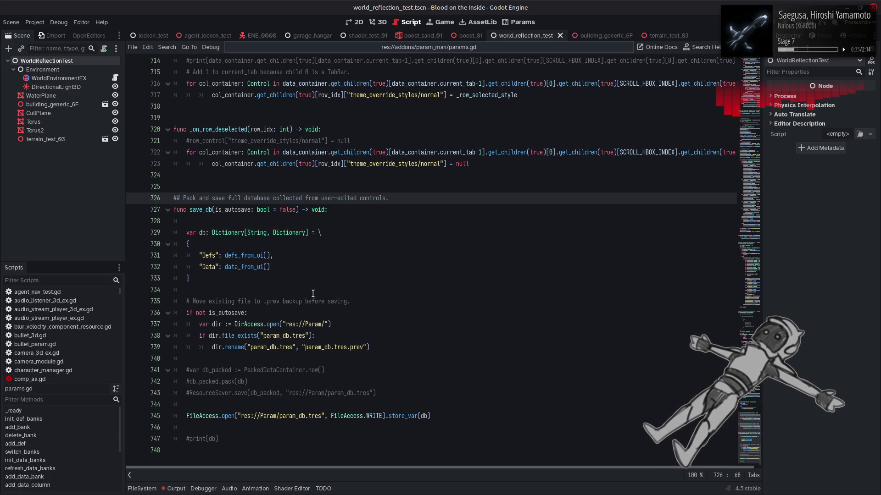
scroll(120, 298, "down", 5)
left_click_drag(121, 305, 122, 325)
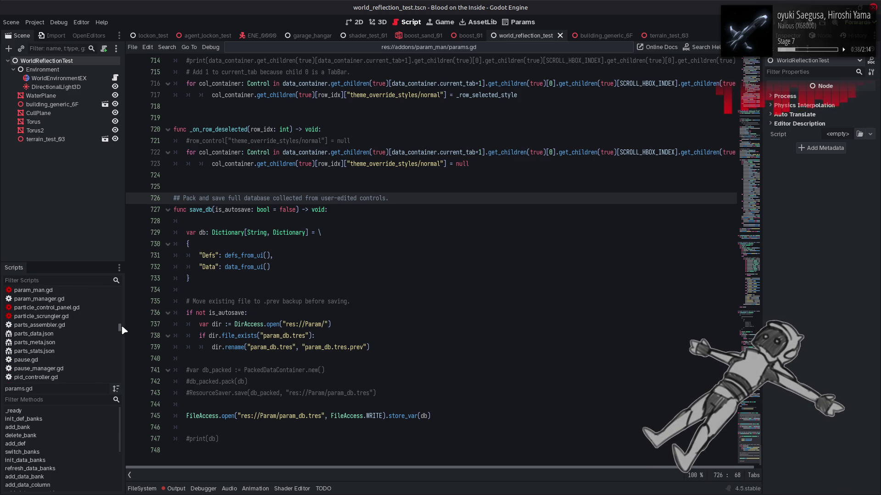
left_click(75, 291)
scroll(75, 298, "up", 1)
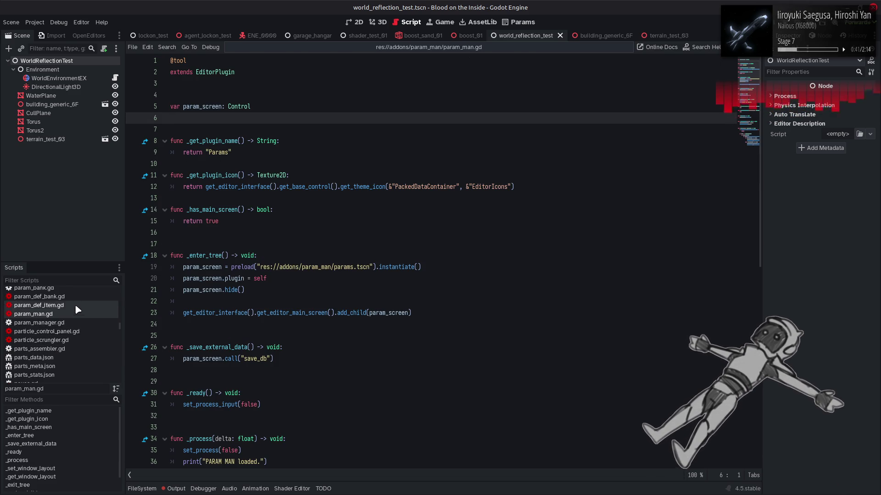
left_click(75, 325)
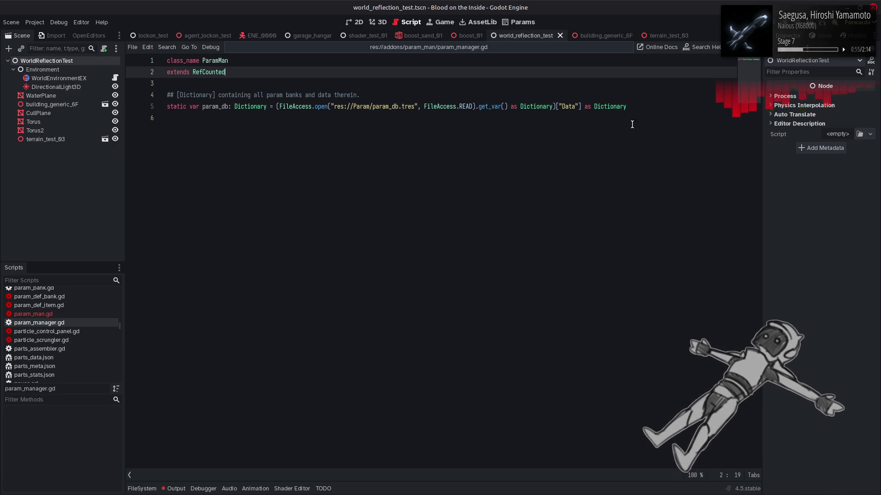
left_click(635, 109)
Duplicate the param_db line as static param_db_neo, save, and switch back to params.gd
left_click(175, 117)
key("ctrl+s")
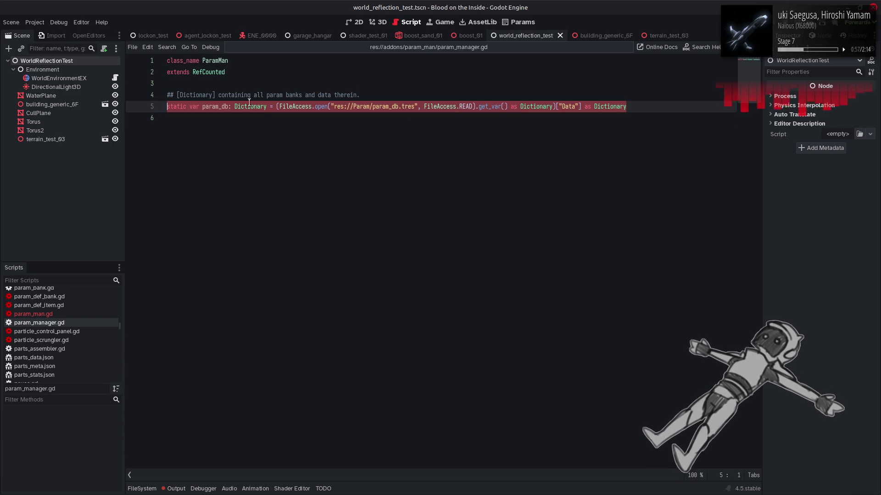
type("static var param_db: Dictionary = (FileAccess.open(\"res://Param/param_db.tres\", FileAccess.READ).get_var() as Dictionary)[\"Data\"] as Dictionary")
left_click(228, 119)
type("_neo")
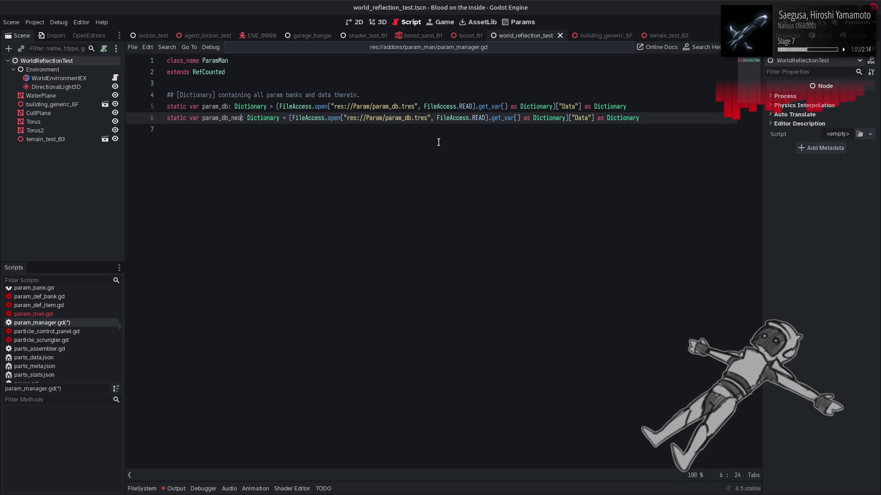
key("ctrl+s")
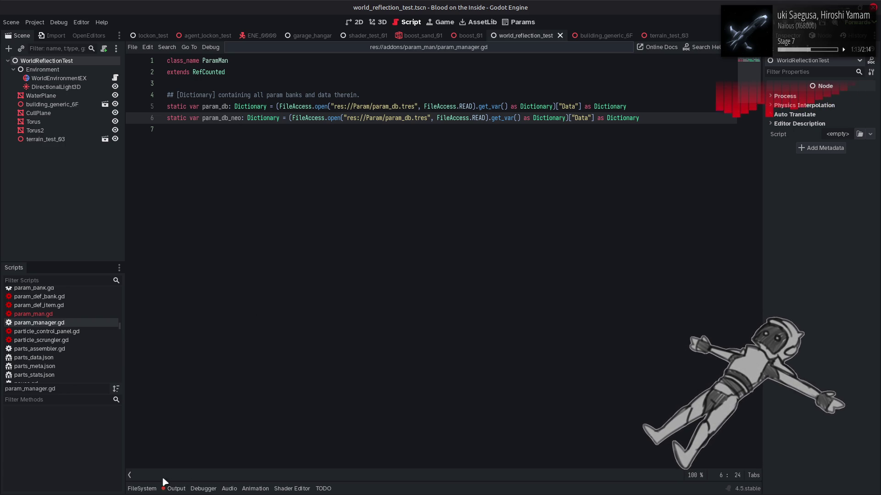
left_click(349, 47)
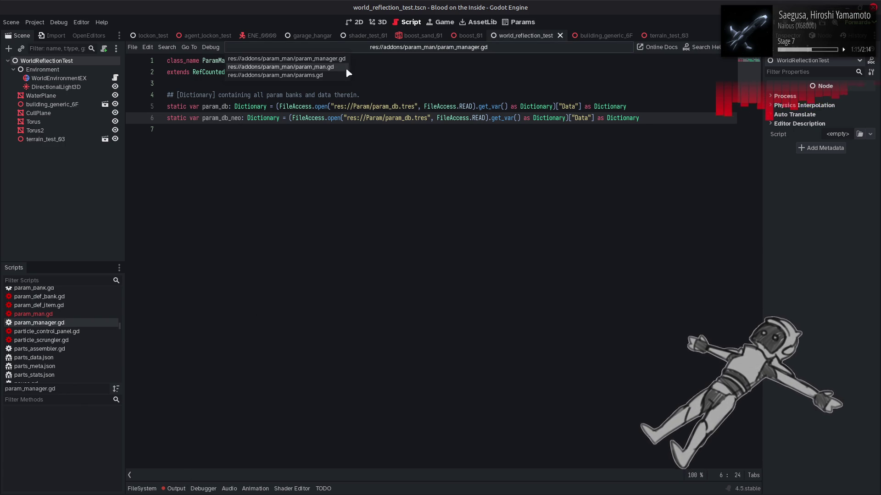
left_click(335, 76)
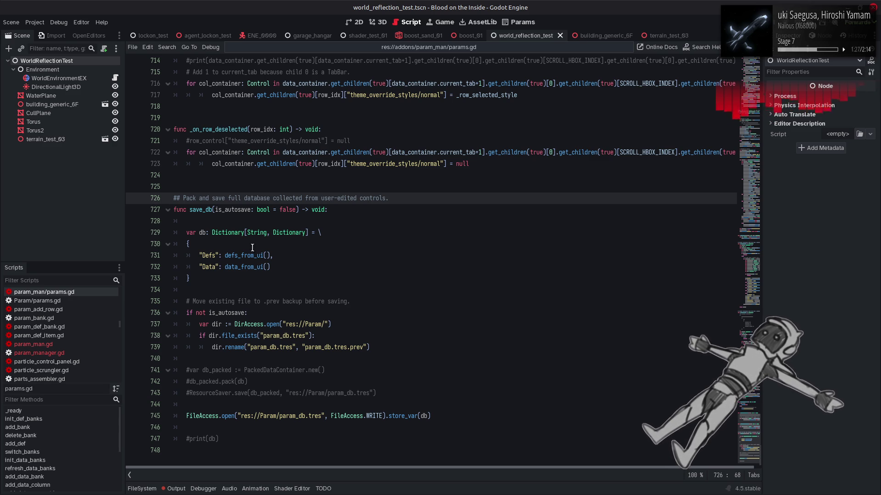
Search for data_from_ui in params.gd and jump to its definition
double_click(247, 267)
key("ctrl+f")
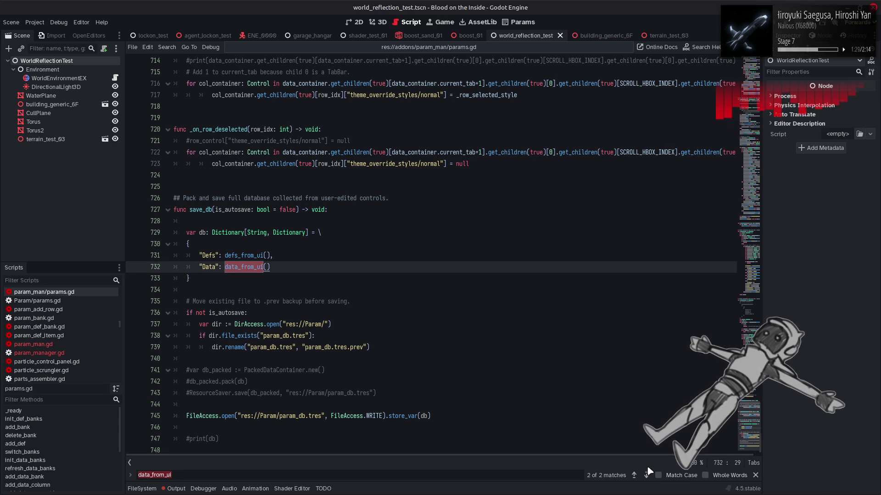
left_click(646, 475)
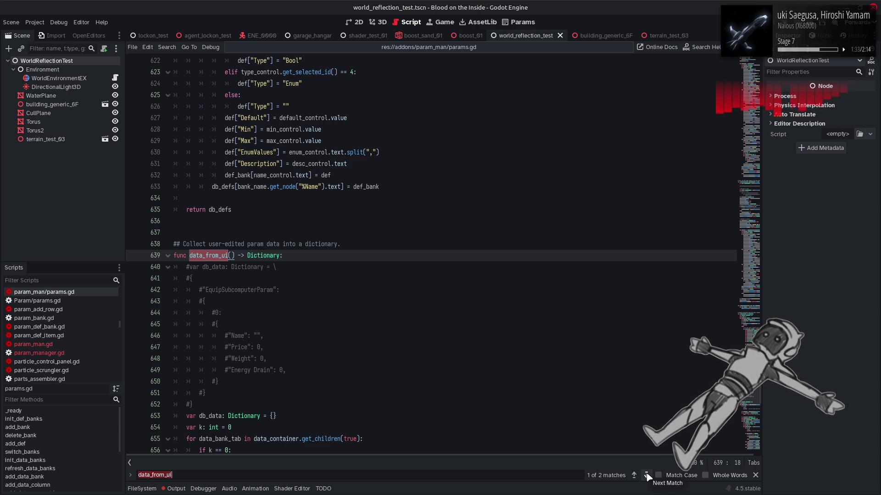
left_click(755, 475)
scroll(545, 348, "down", 6)
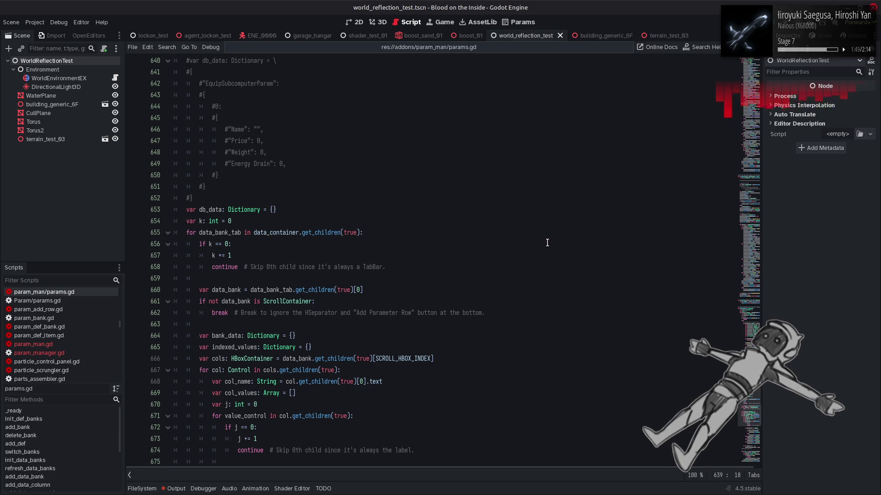
mouse_move(330, 232)
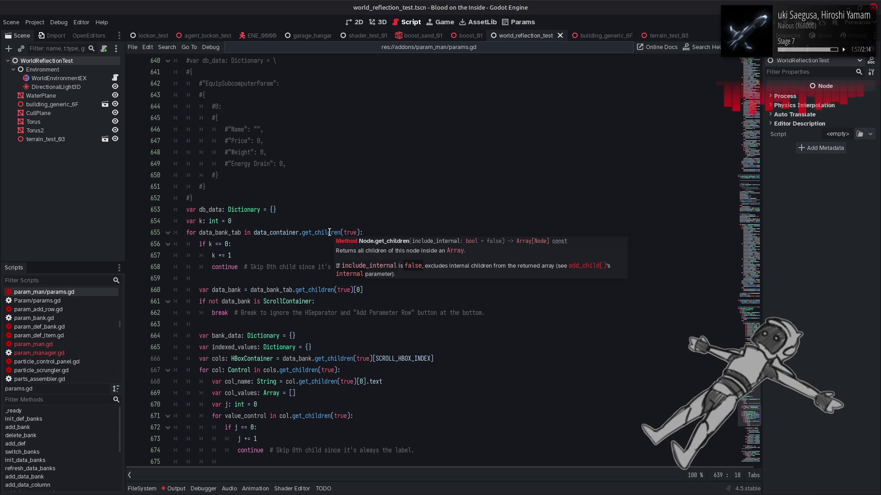
left_click(332, 225)
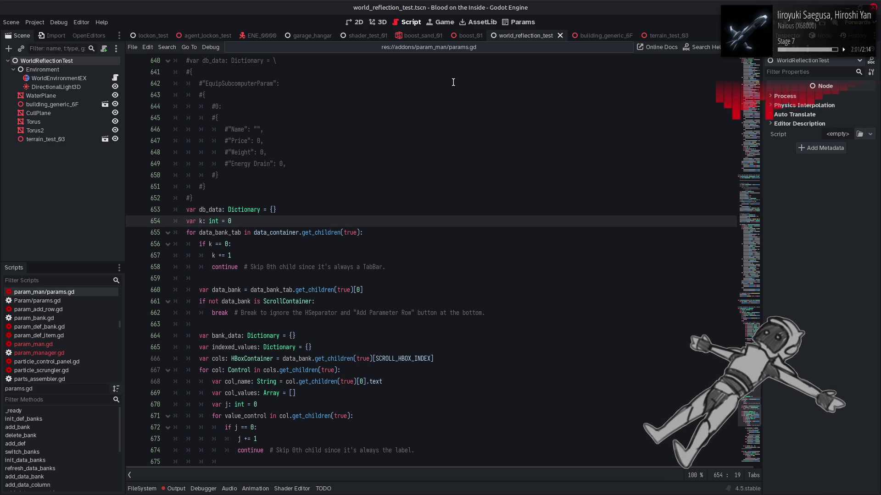
Open Scripts/Param/params.gd from the Scripts list
left_click(437, 48)
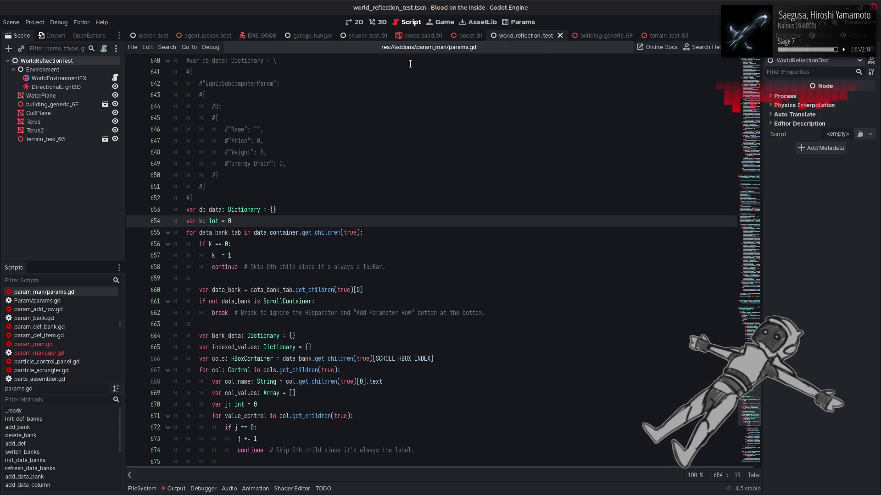
scroll(72, 335, "up", 1)
left_click(66, 312)
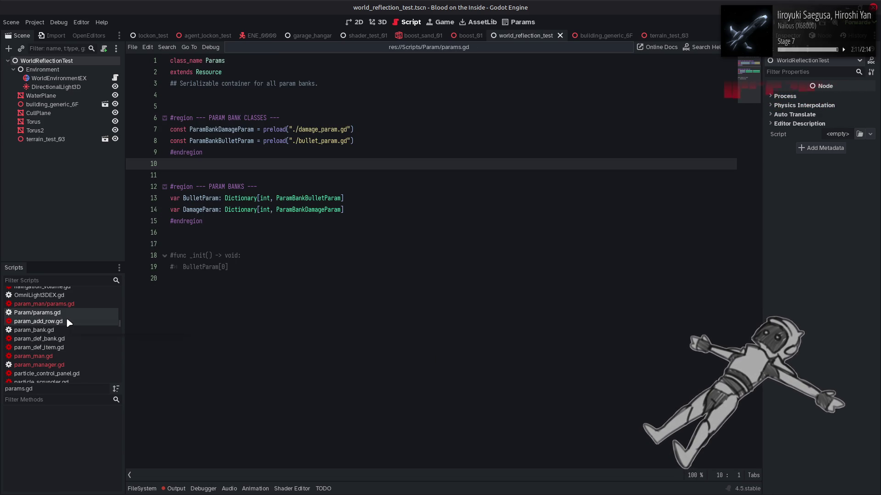
View EnemyWeaponParam's definitions on the Params screen and start a new script in the Param folder
scroll(67, 317, "up", 1)
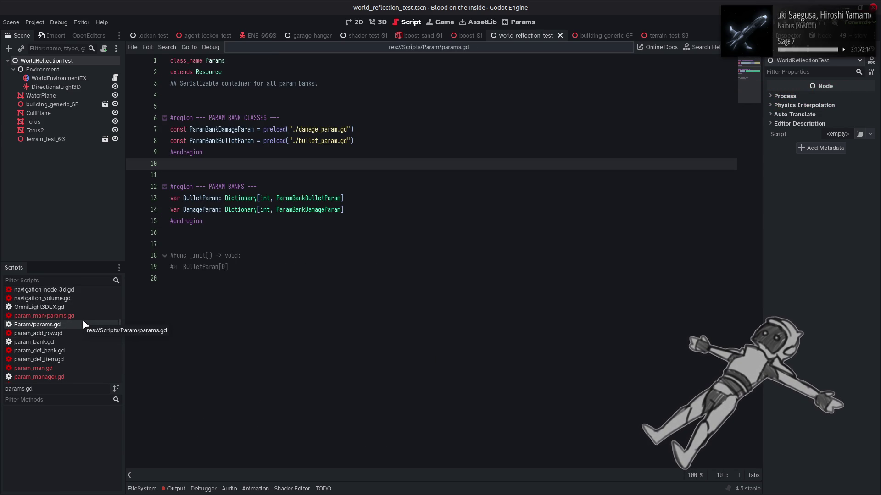
left_click(142, 488)
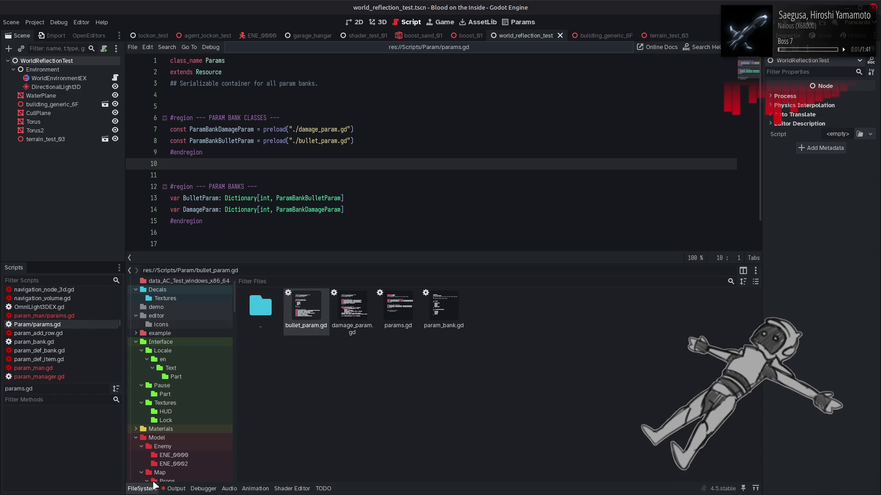
left_click(521, 22)
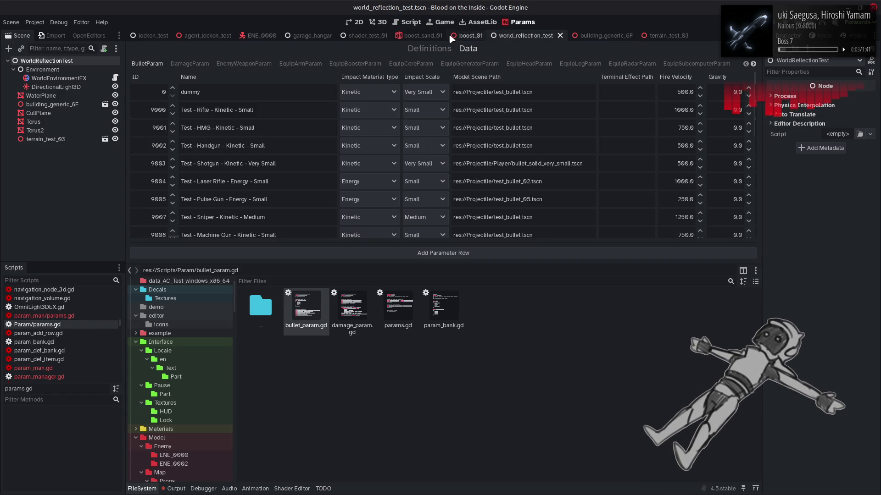
left_click(428, 49)
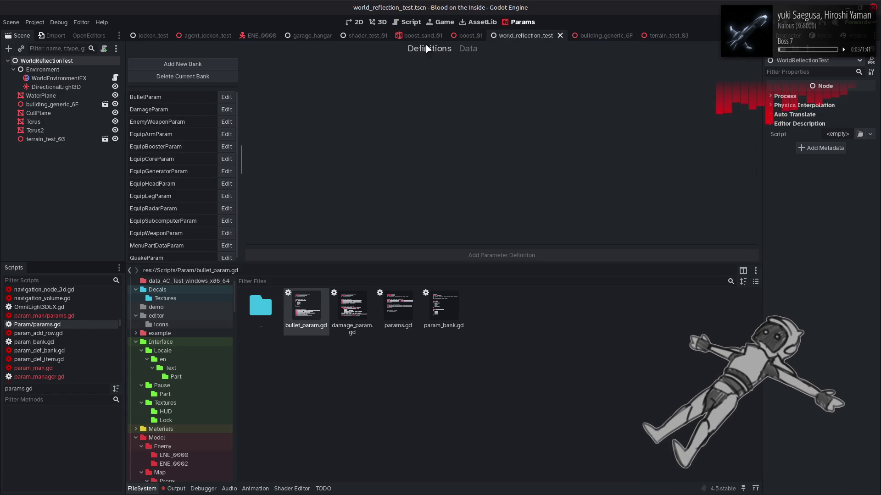
left_click(225, 123)
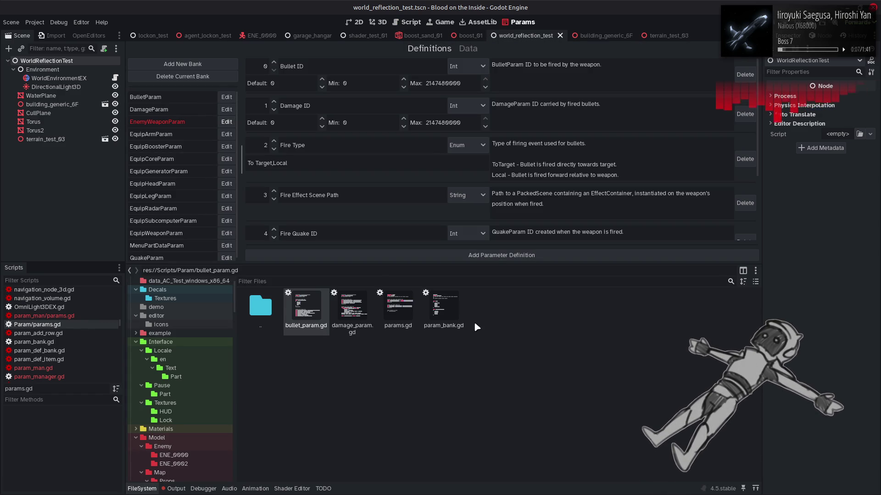
right_click(514, 321)
left_click(536, 342)
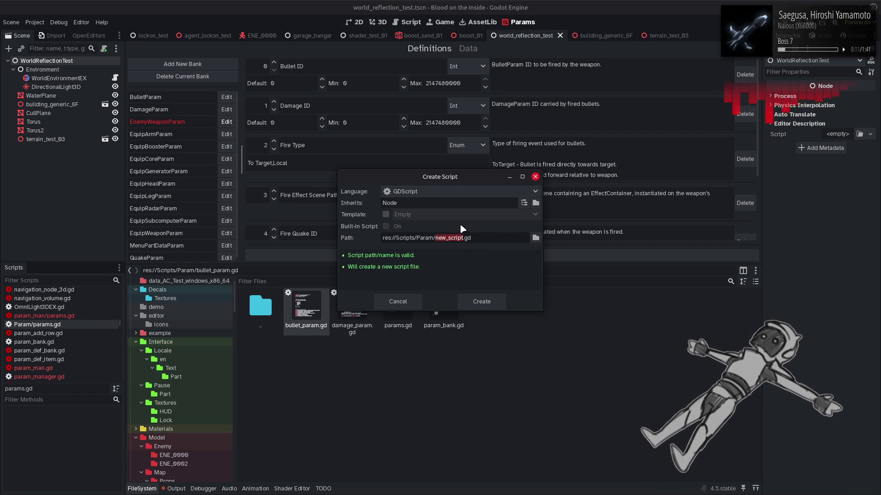
Create enemy_weapon_param.gd inheriting RefCounted and open it for editing
type("enemy")
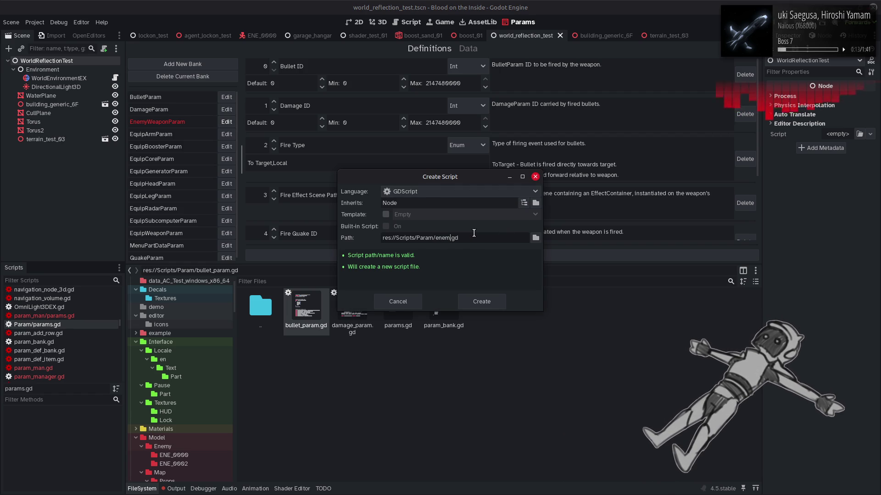
type("_weapon")
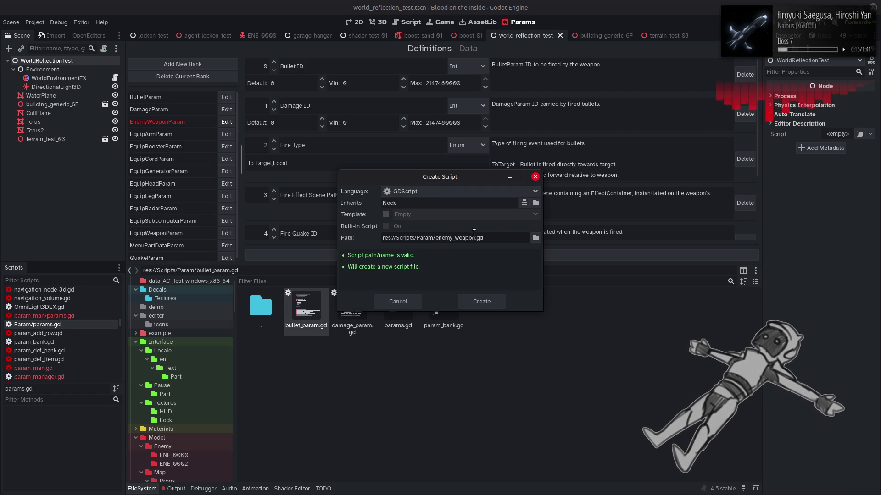
type("_param")
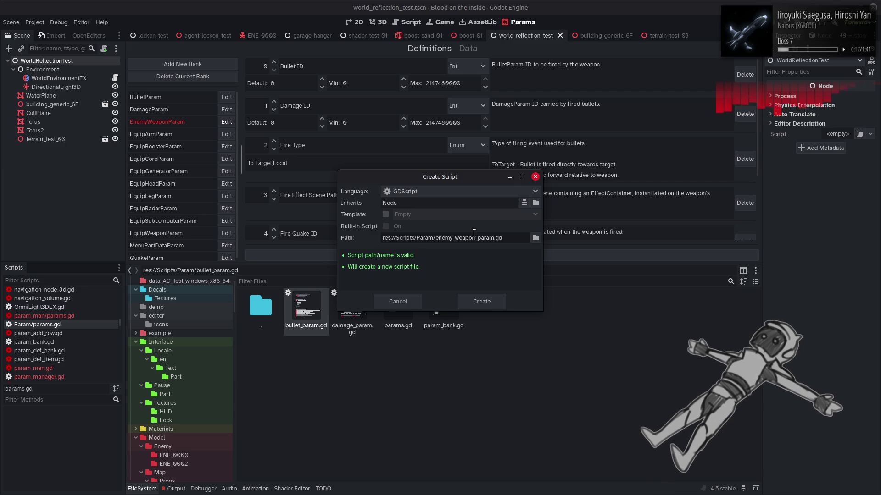
left_click(524, 203)
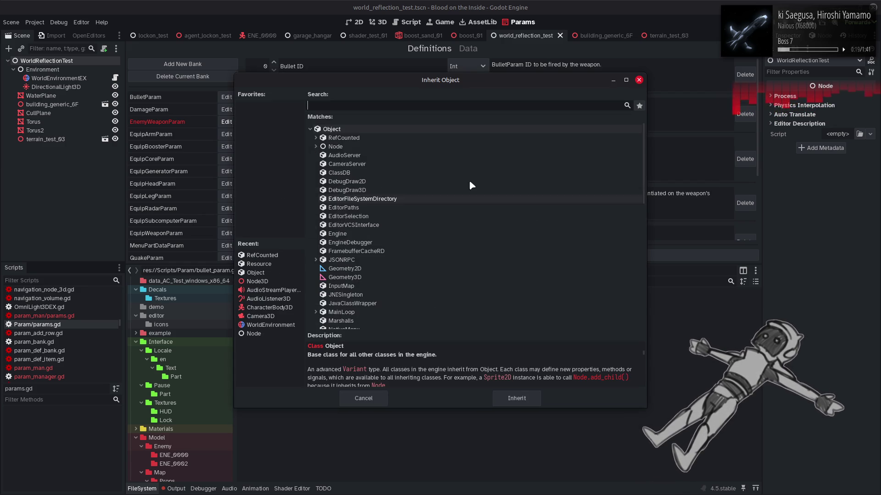
double_click(361, 138)
left_click(489, 302)
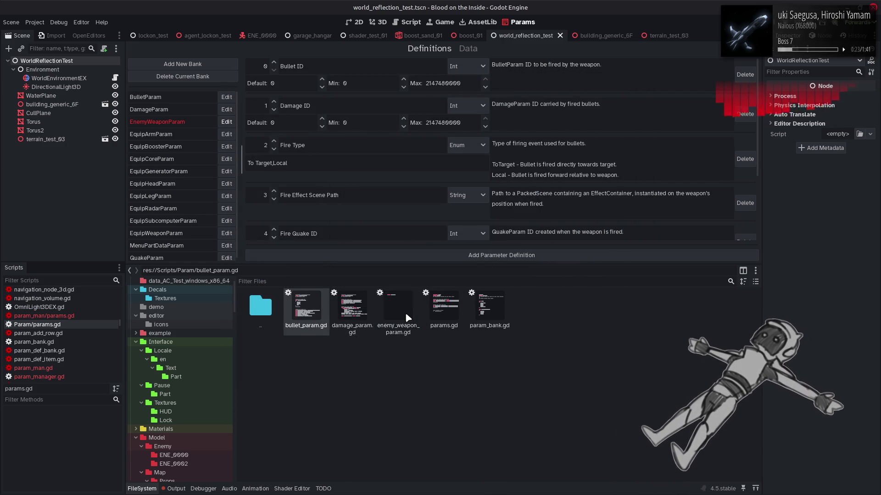
double_click(398, 312)
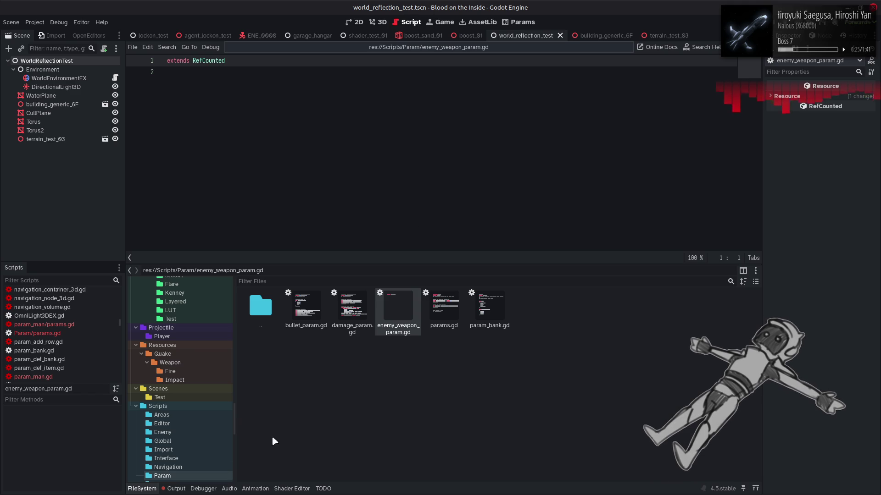
Make enemy_weapon_param.gd extend "./param_bank.gd", copying the extends line from damage_param.gd
left_click(147, 489)
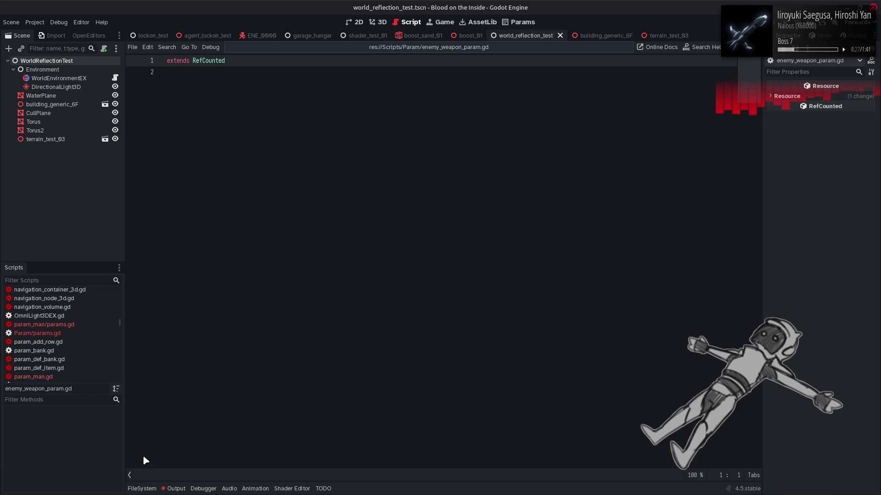
left_click(142, 489)
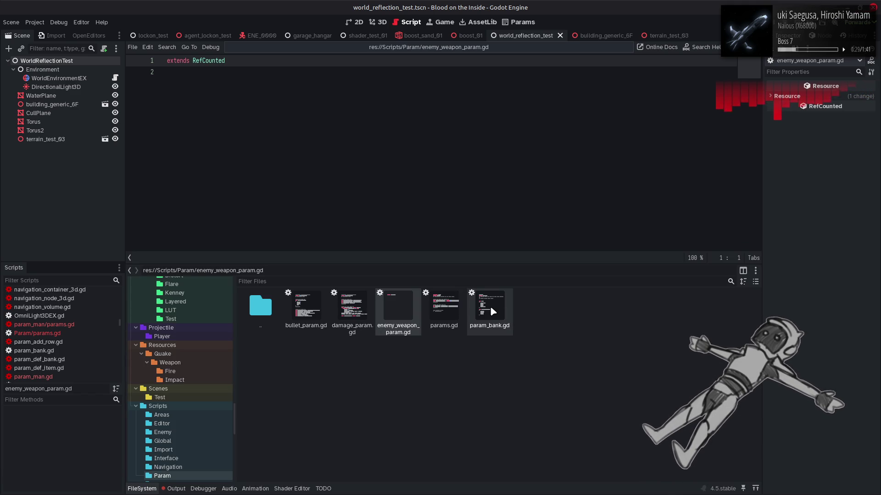
double_click(364, 313)
triple_click(259, 74)
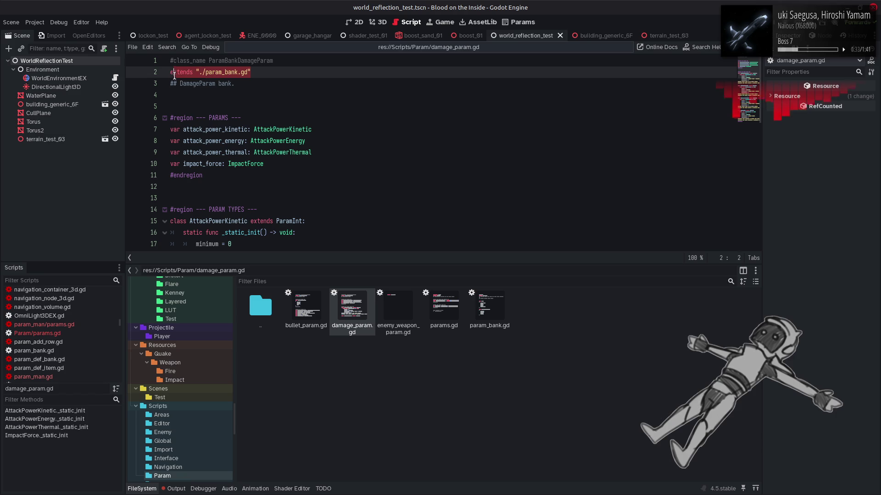
double_click(399, 305)
double_click(243, 58)
type("\"./param_bank.gd\"")
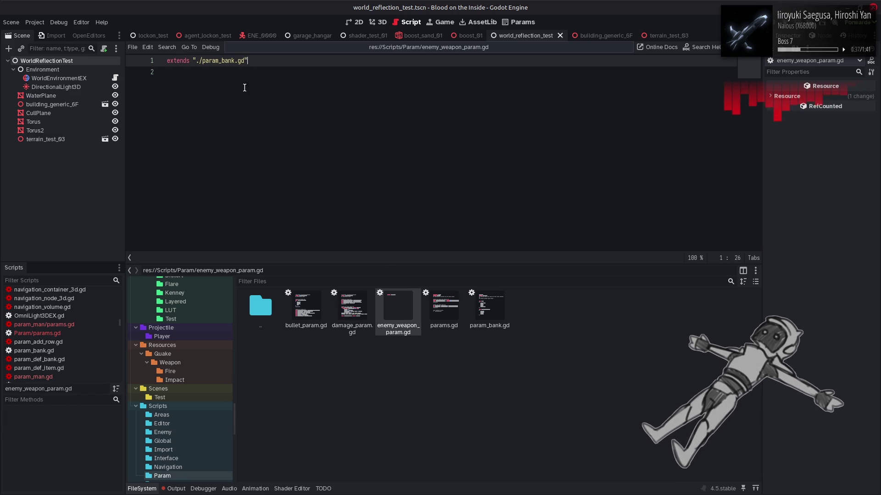
key("Return")
key("Return")
Add the comment "## EnemyWeaponParam bank." on line 2, adapted from damage_param.gd
double_click(366, 312)
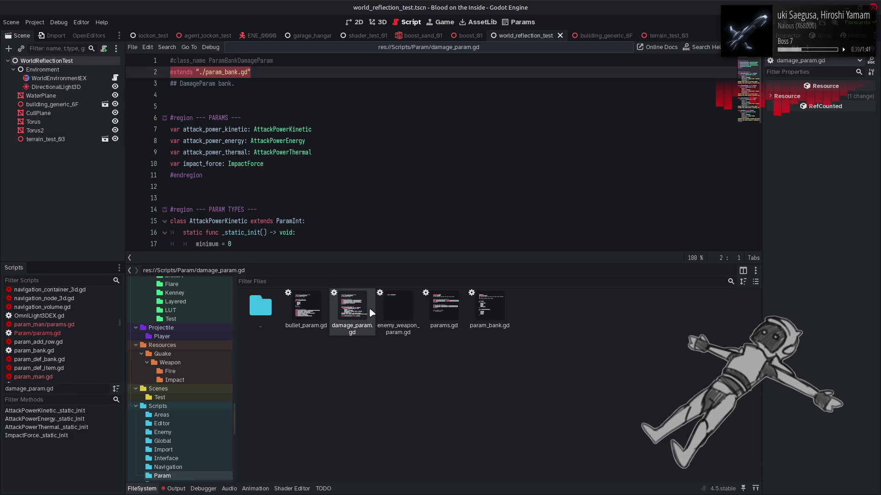
left_click_drag(236, 83, 133, 81)
key("ctrl+c")
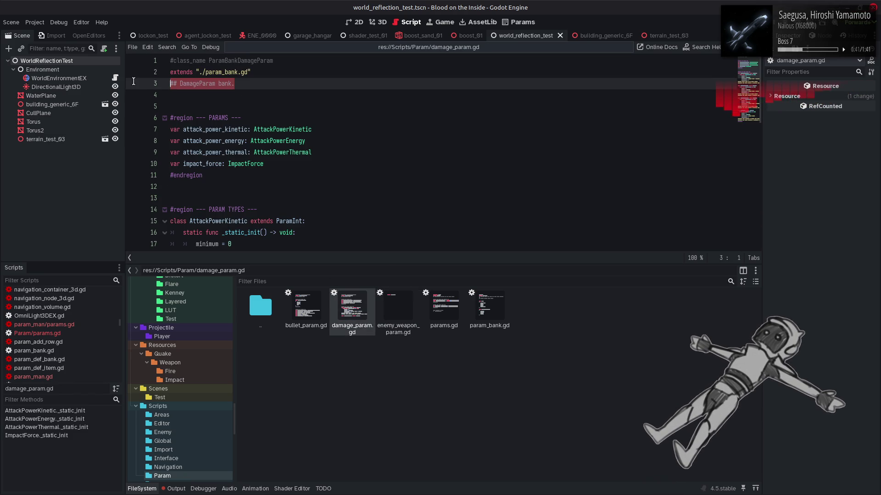
double_click(397, 295)
left_click(239, 76)
key("ctrl+v")
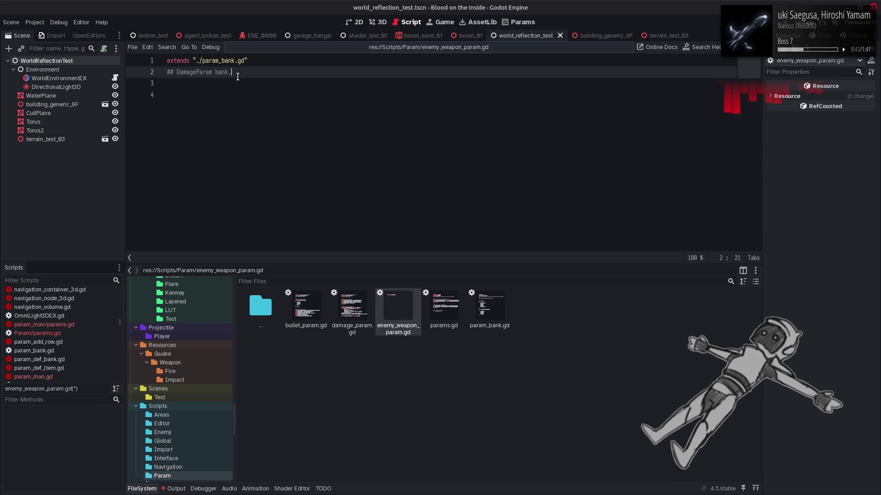
double_click(198, 74)
type("Enemy")
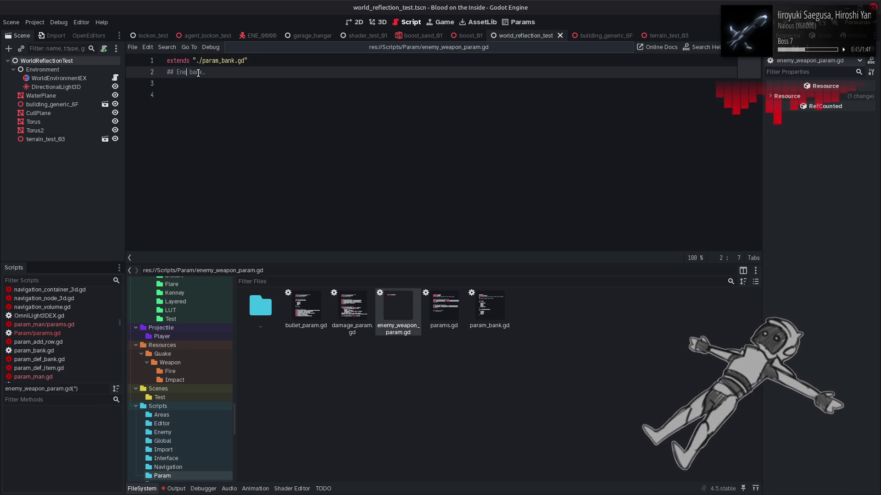
type("WeaponParam")
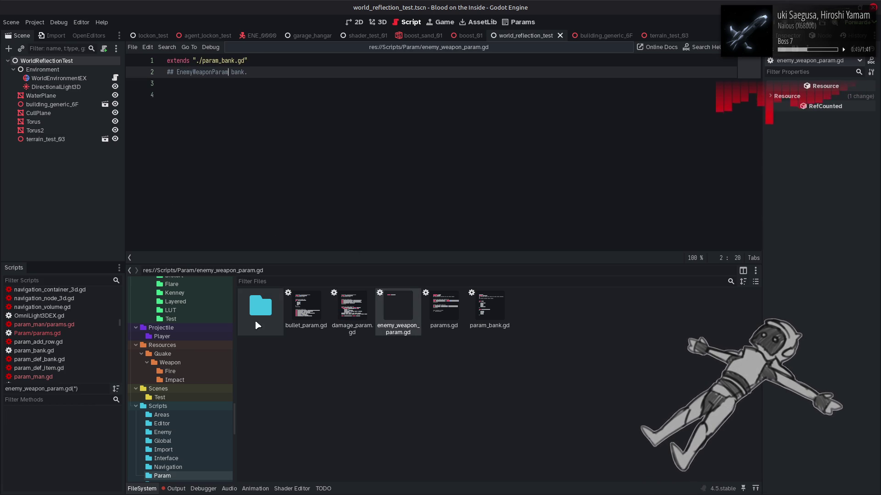
Check the reference scripts and select damage_param.gd's PARAM TYPES header and AttackPowerKinetic class
double_click(311, 295)
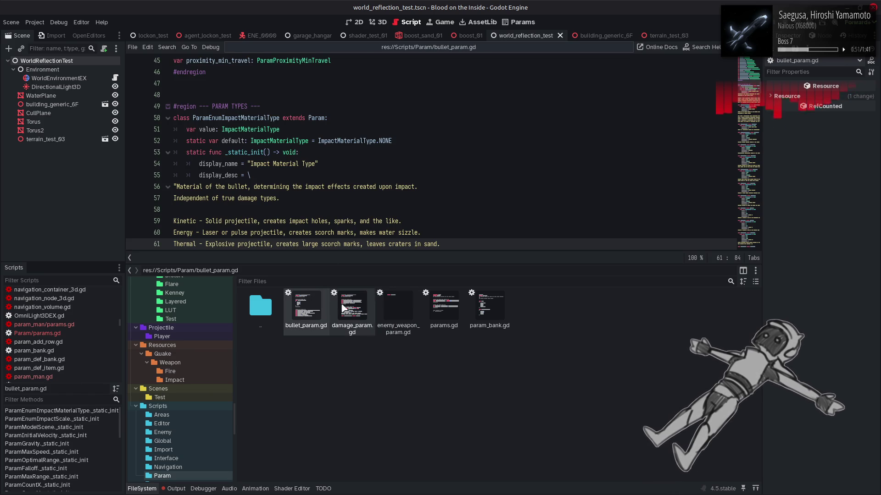
double_click(367, 304)
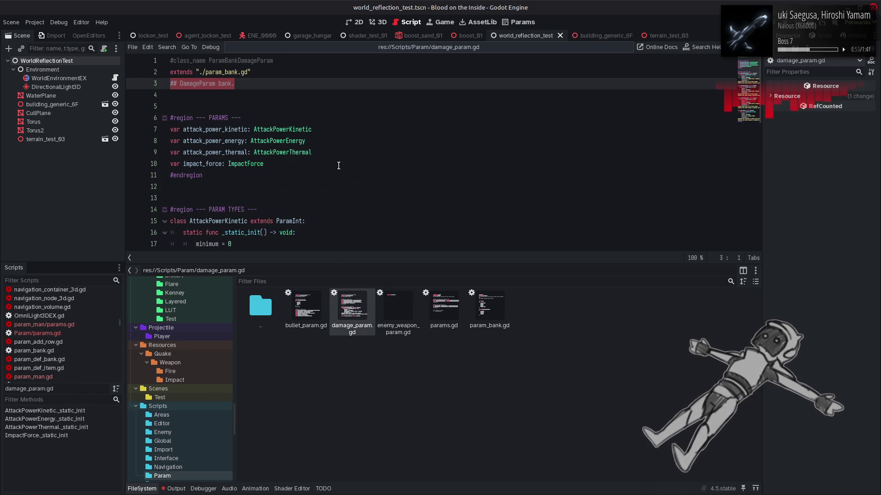
left_click(141, 488)
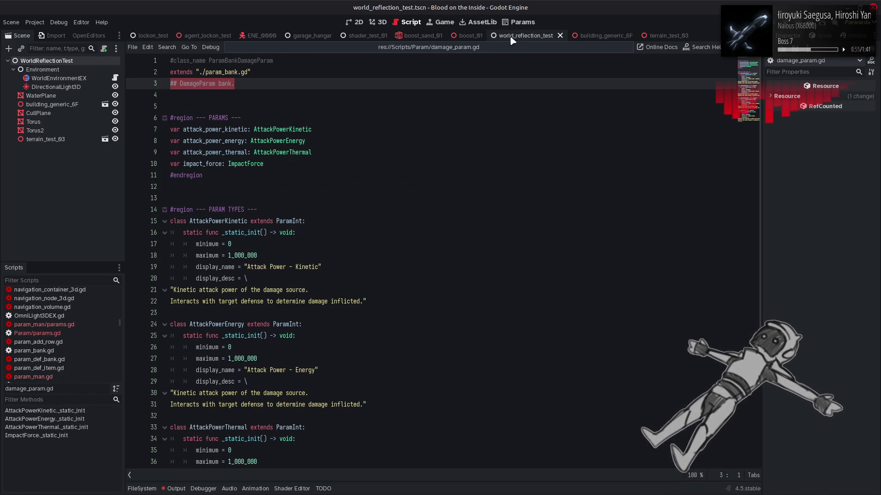
left_click(523, 22)
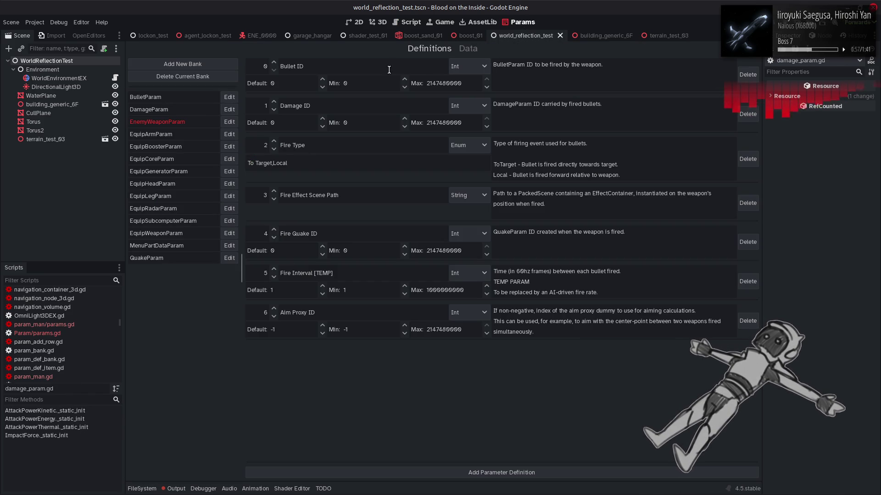
left_click(414, 24)
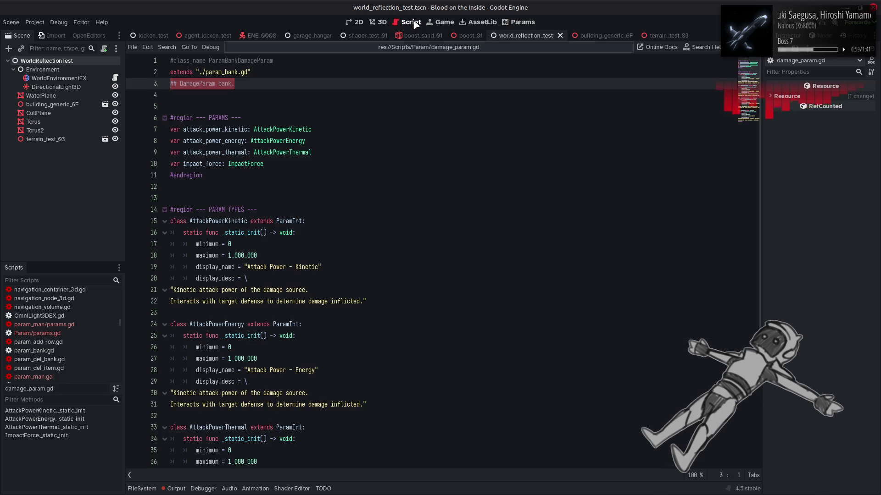
mouse_move(391, 303)
left_mouse_down()
mouse_move(257, 303)
mouse_move(97, 228)
mouse_move(96, 211)
left_mouse_up()
key("ctrl+c")
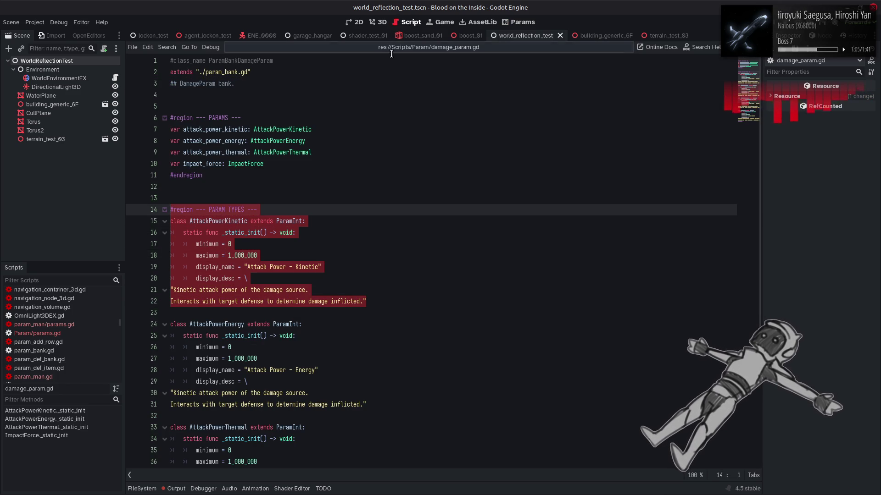
Paste the AttackPowerKinetic class into a closed PARAM TYPES region in enemy_weapon_param.gd, then open bullet_param.gd
left_click(391, 54)
left_click(332, 72)
left_click(310, 105)
key("Return")
key("ctrl+v")
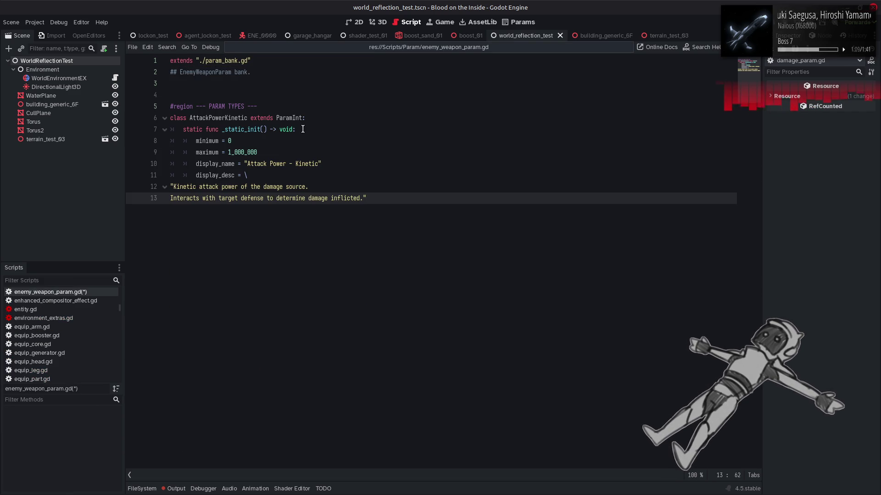
key("Return")
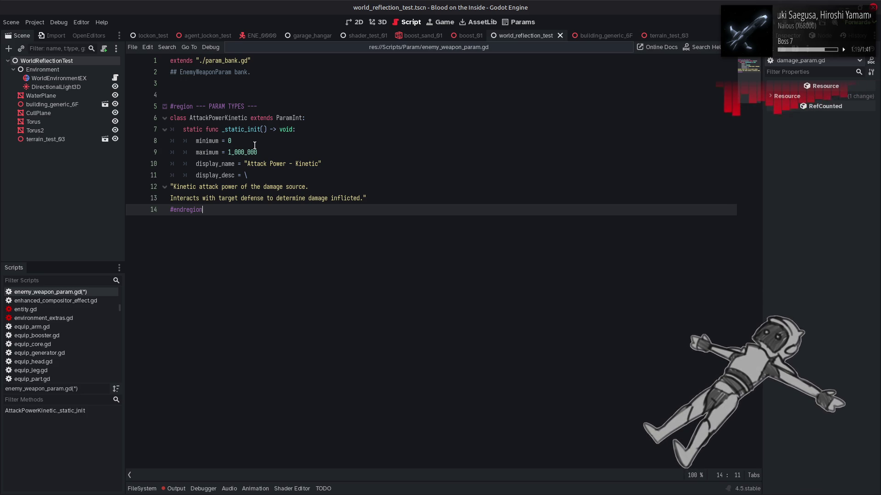
double_click(231, 118)
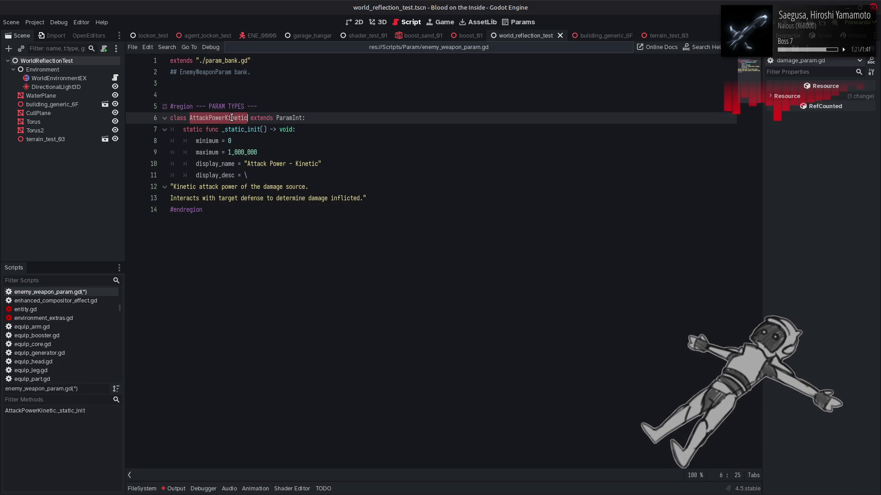
left_click(376, 47)
left_click(324, 81)
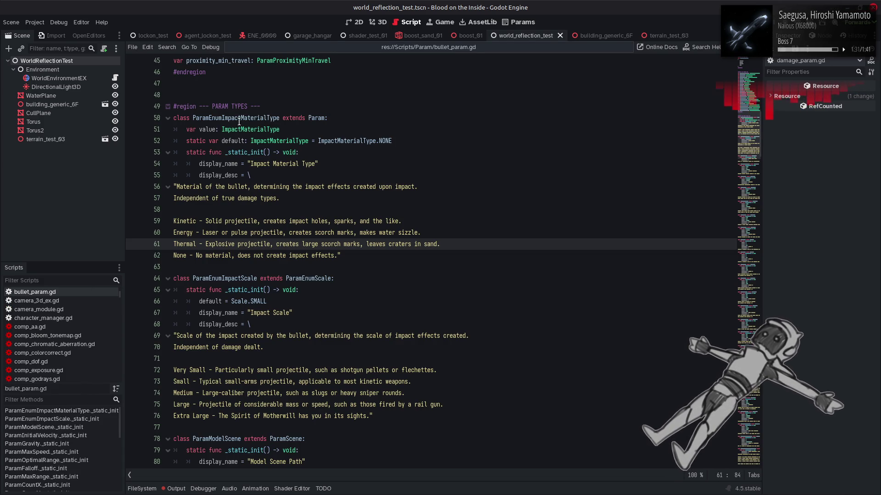
Replace every 'class ParamEnum' with 'class' in bullet_param.gd
double_click(218, 118)
key("Down")
key("Home")
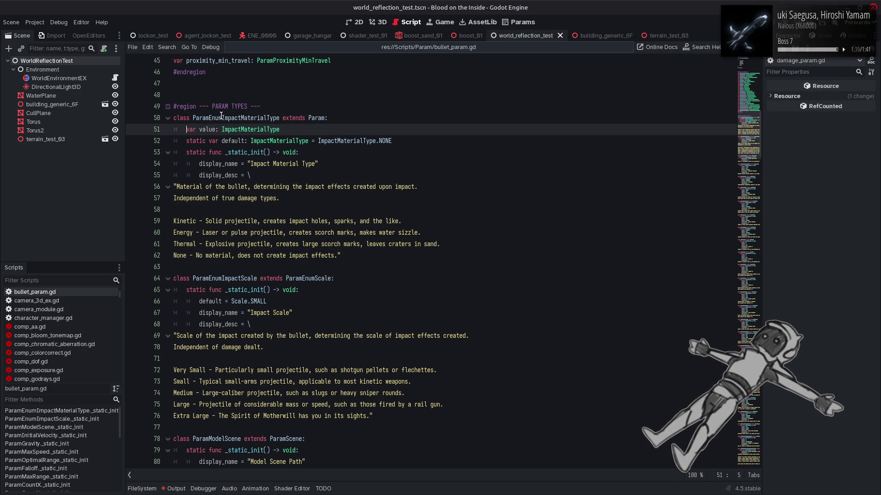
left_click_drag(222, 118, 170, 120)
key("ctrl+f")
left_click(277, 476)
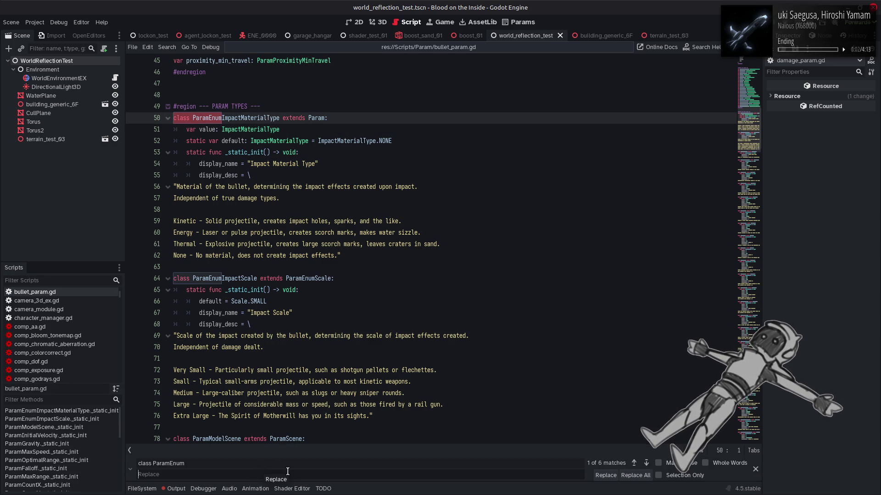
type("class")
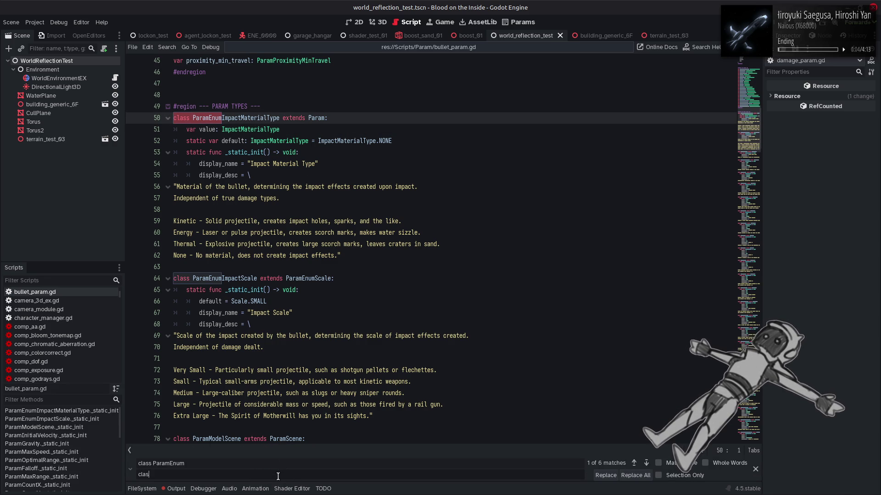
left_click(658, 463)
left_click(727, 465)
left_click(727, 465)
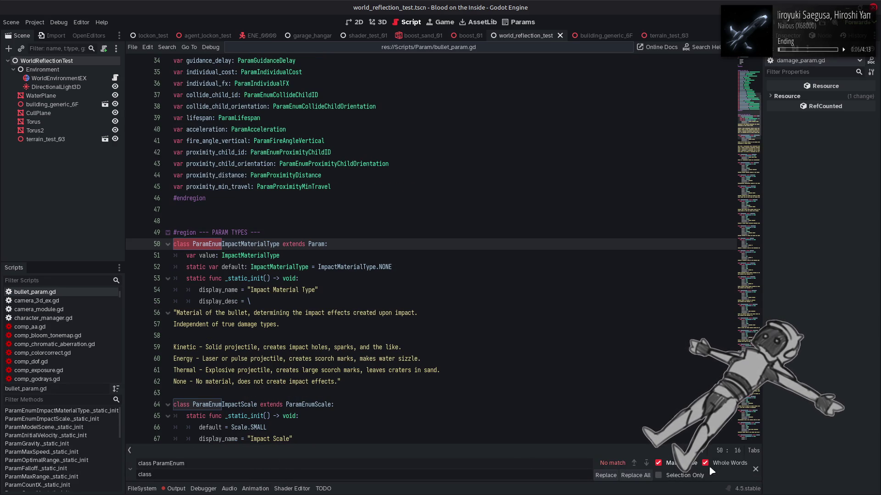
left_click(635, 475)
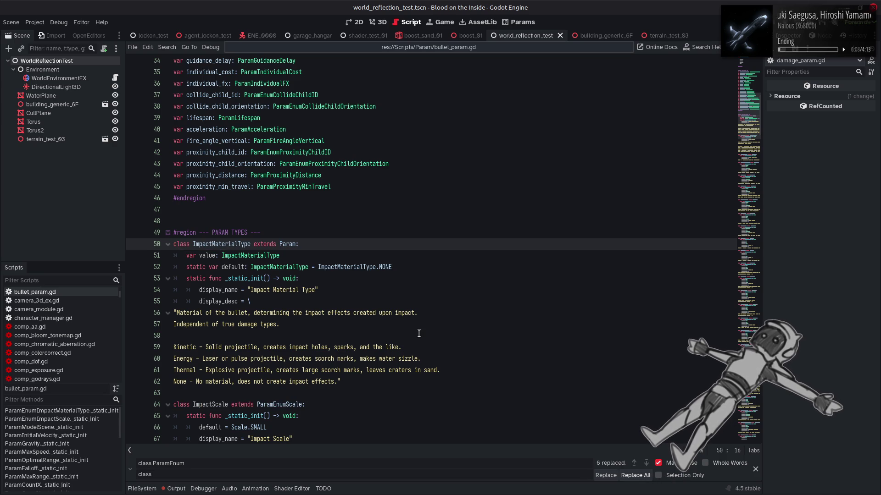
Replace every remaining 'class Param' with 'class' and close the find bar
scroll(419, 336, "down", 4)
scroll(419, 333, "down", 3)
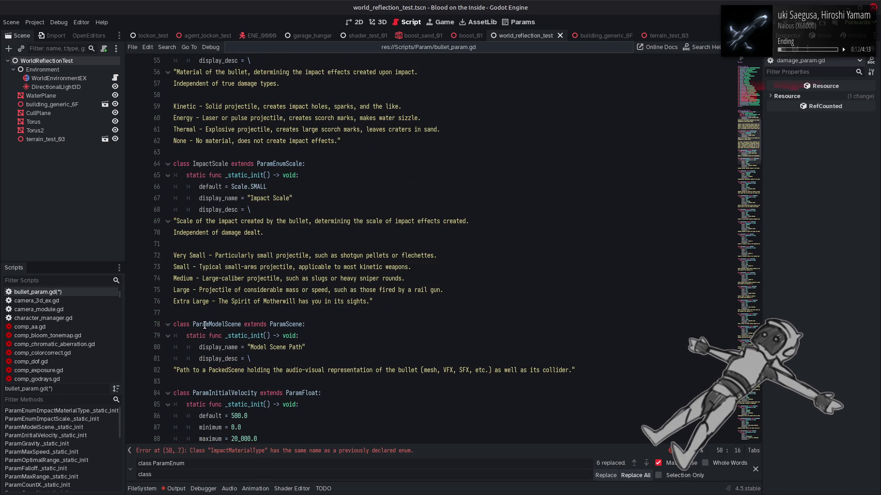
left_click_drag(209, 324, 173, 324)
key("ctrl+r")
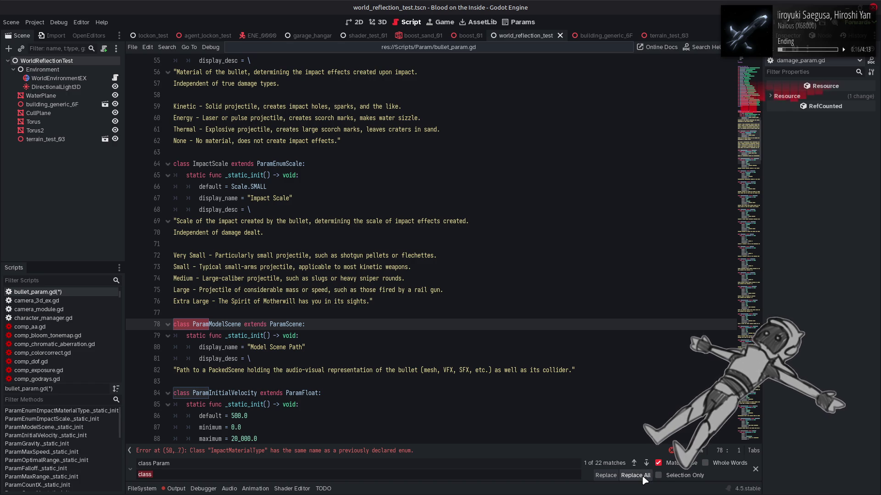
left_click(637, 475)
left_click(755, 469)
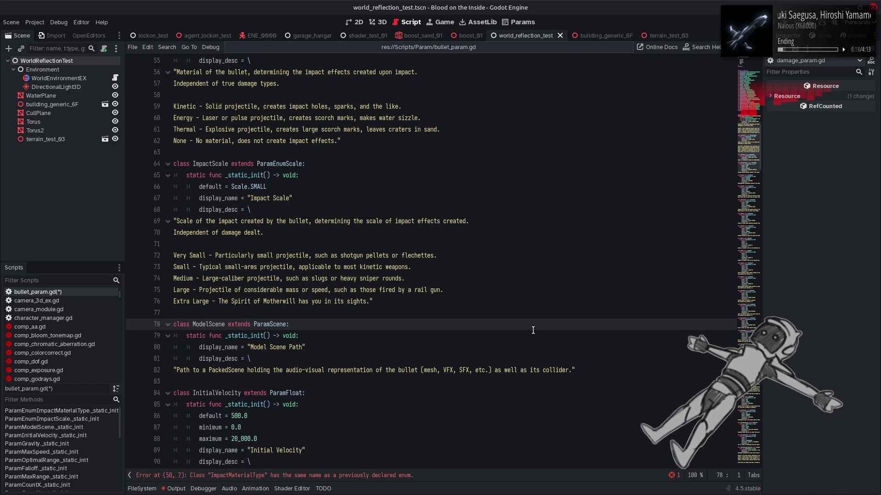
Replace every ': Param' in bullet_param.gd with a plain ':' using Replace All
scroll(427, 290, "up", 13)
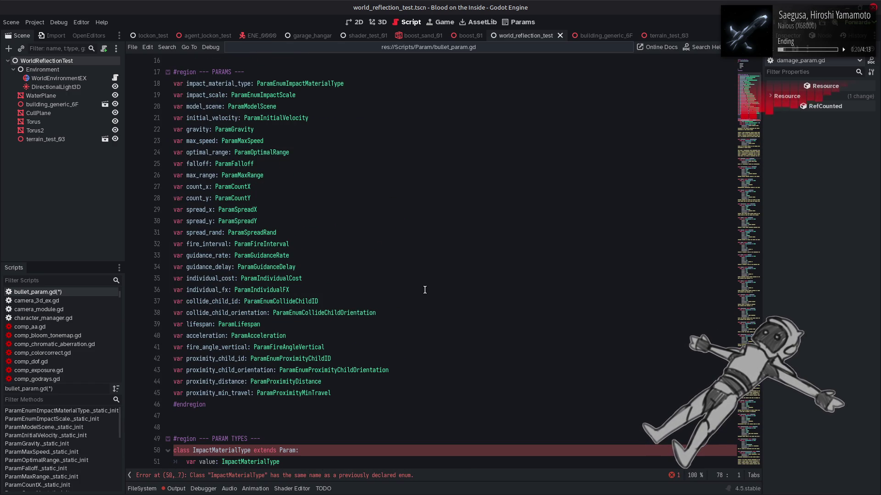
left_click_drag(252, 84, 273, 83)
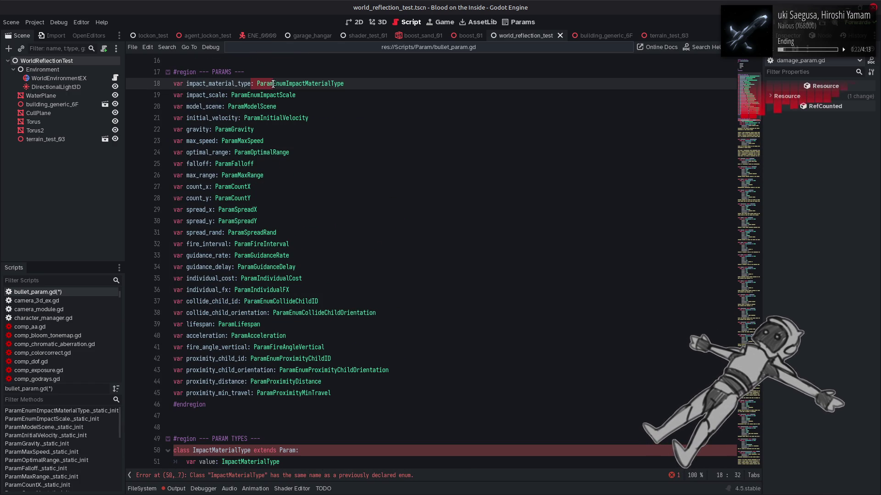
key("ctrl+f")
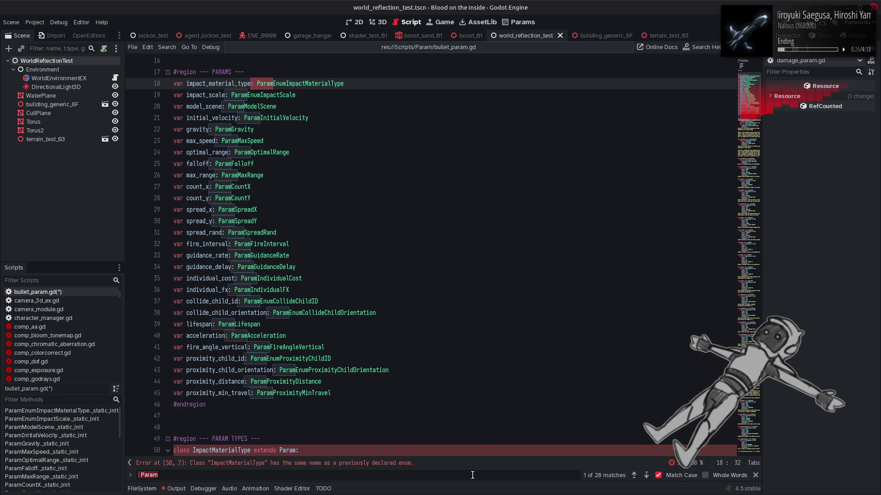
key("ctrl+r")
type(":")
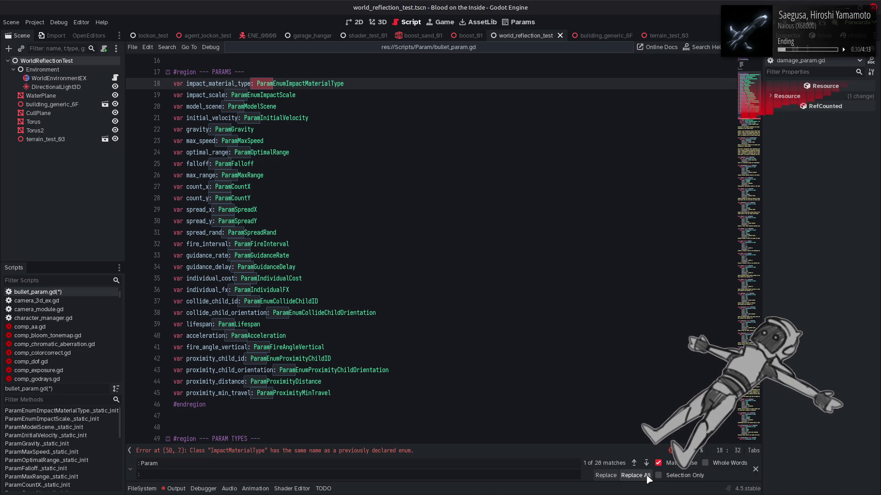
scroll(641, 472, "down", 5)
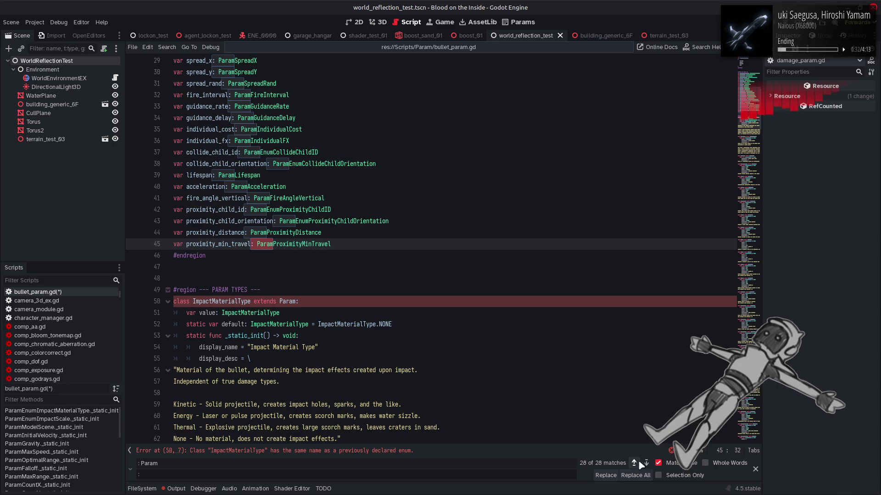
left_click(647, 464)
left_click(635, 475)
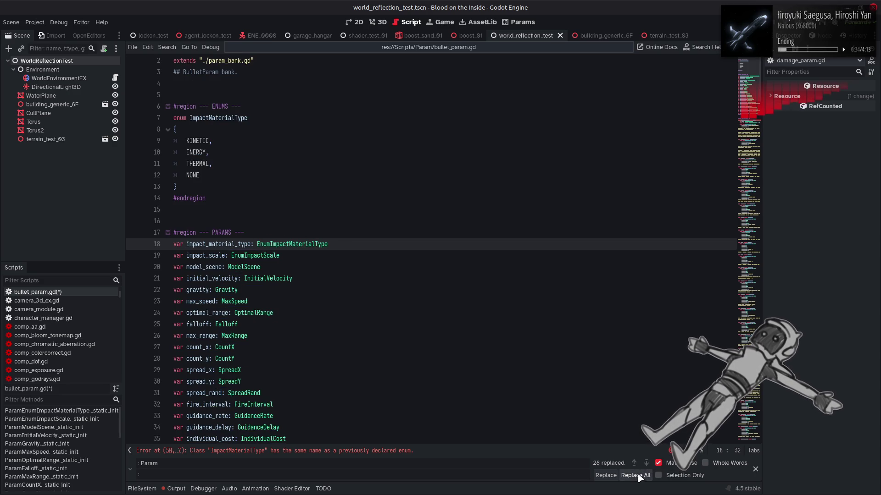
left_click(755, 469)
Review the updated PARAMS types and put the caret after the enum name on line 7
left_click(464, 299)
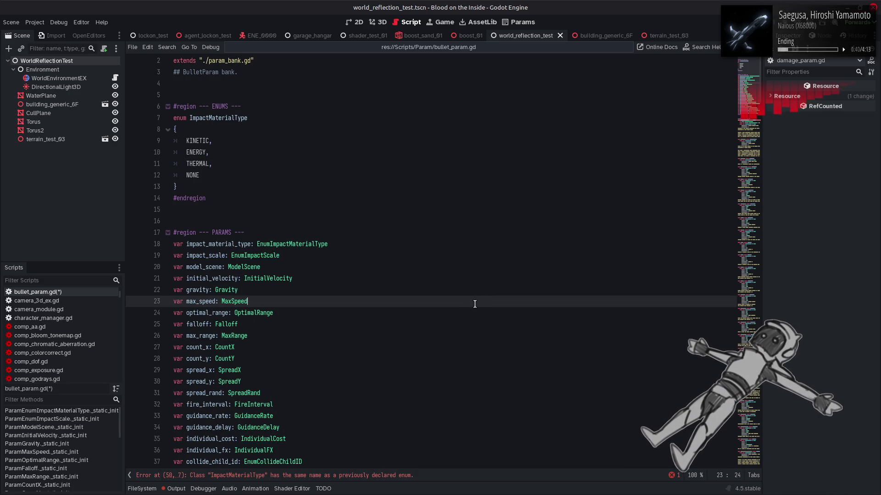
scroll(472, 304, "down", 5)
scroll(464, 305, "down", 3)
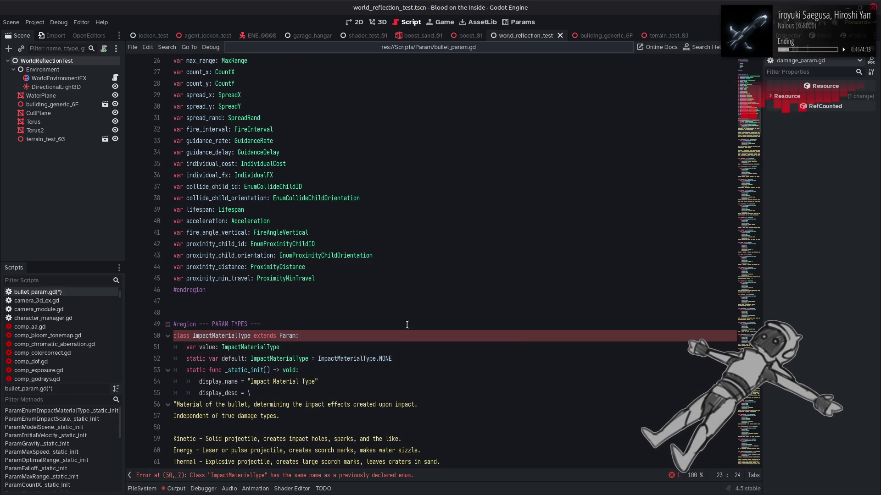
scroll(406, 325, "down", 5)
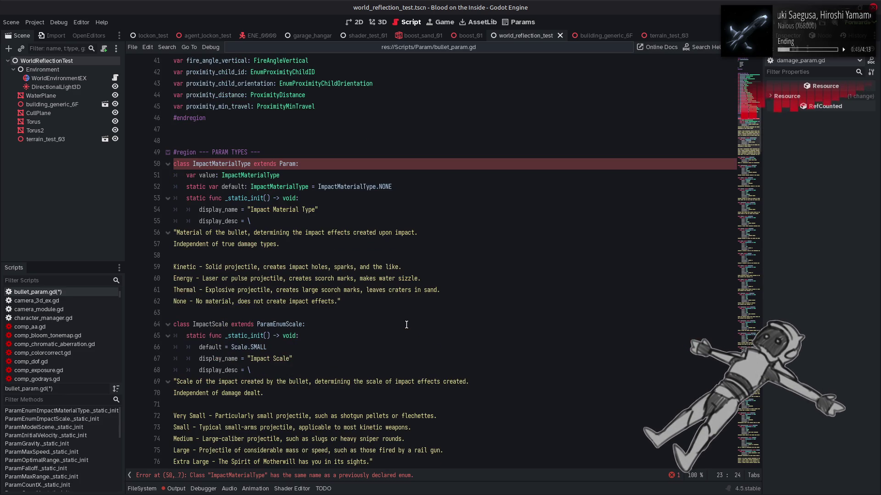
scroll(406, 325, "up", 13)
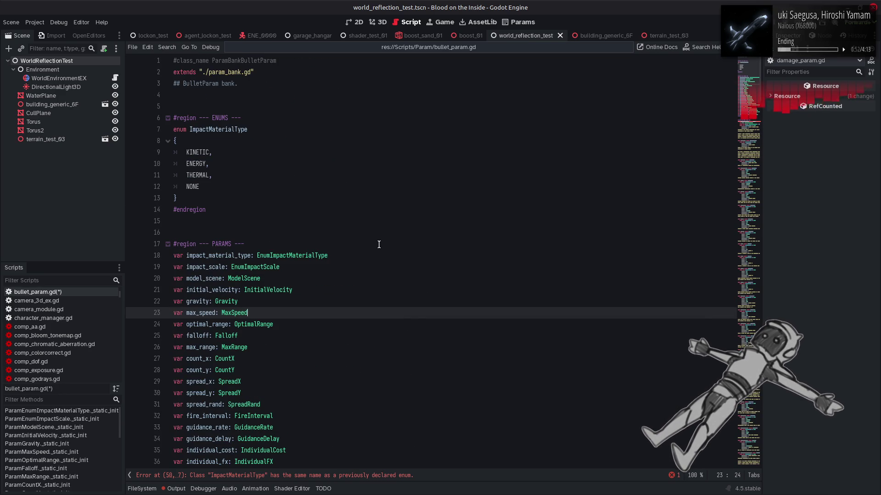
left_click(274, 126)
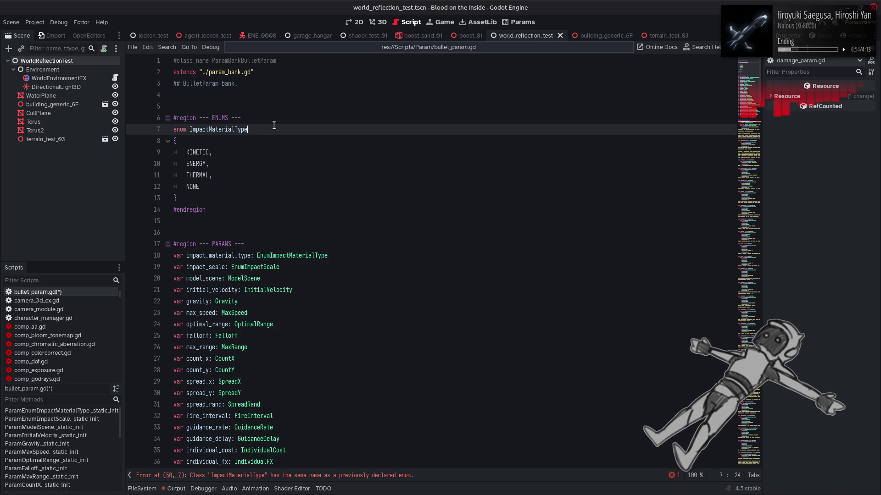
Rename enum ImpactMaterialType to ImpactMaterial, including its uses on lines 51–52, and save
key("BackSpace")
key("BackSpace")
key("BackSpace")
scroll(316, 234, "down", 9)
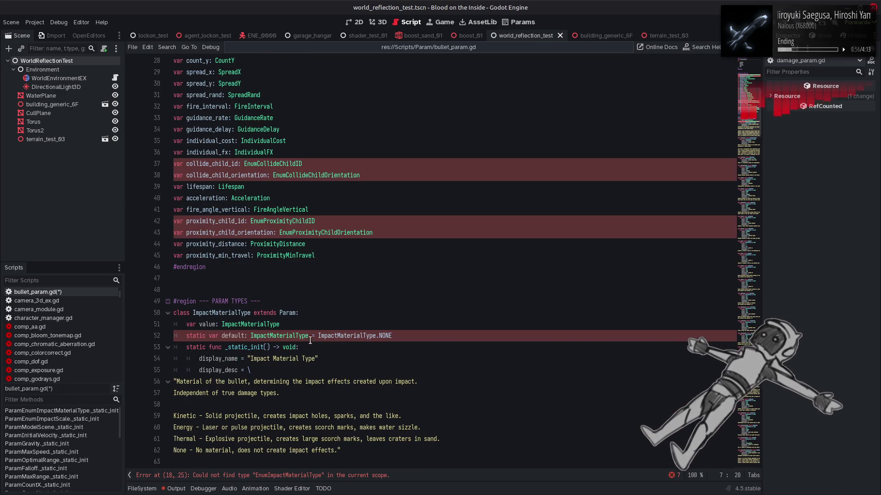
left_click(298, 323)
key("BackSpace")
key("BackSpace")
key("BackSpace")
left_click(308, 336)
key("BackSpace")
key("BackSpace")
key("BackSpace")
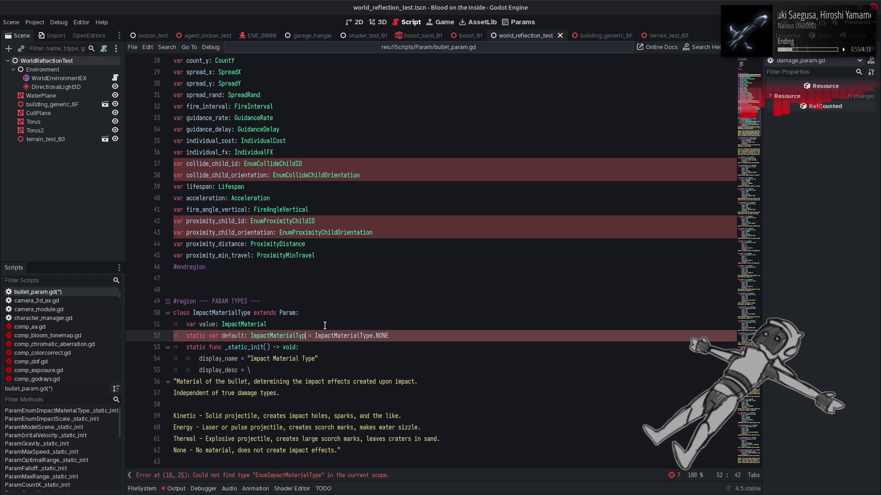
key("BackSpace")
key("BackSpace")
key("BackSpace")
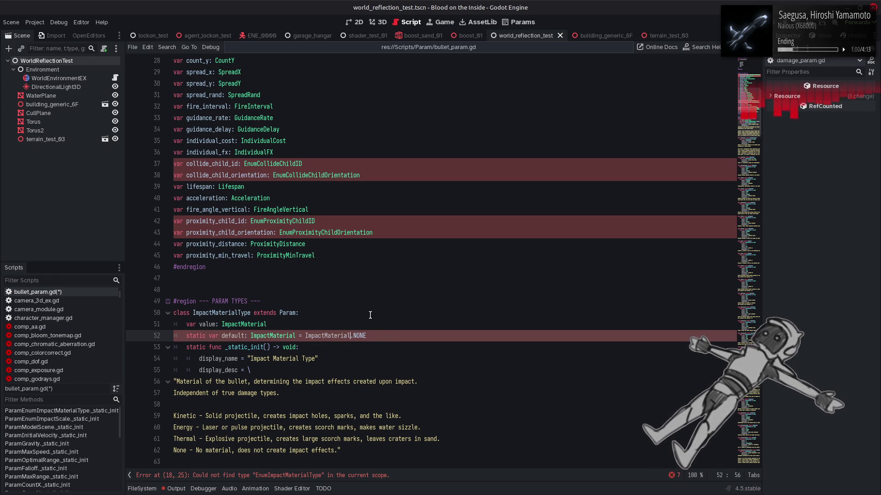
left_click(377, 316)
key("ctrl+s")
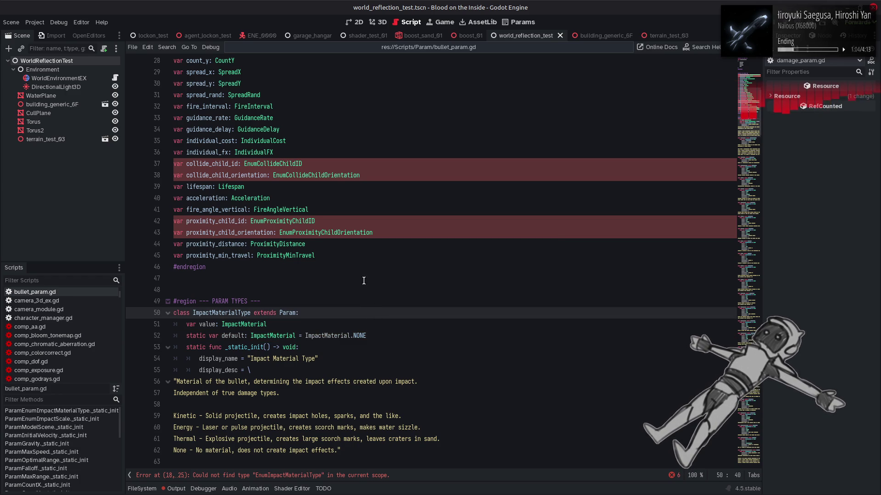
Replace all ': Enum' with ': ' so the six types lose the Enum prefix, then save
left_click(256, 164)
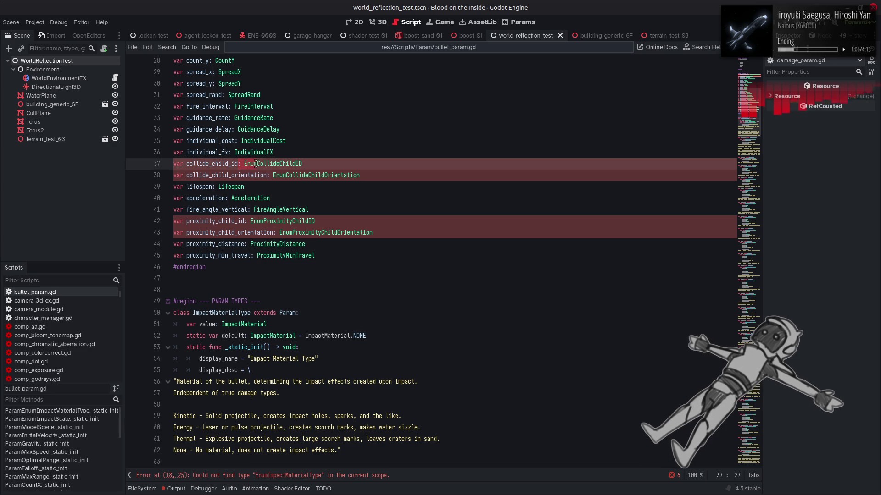
key("ctrl+r")
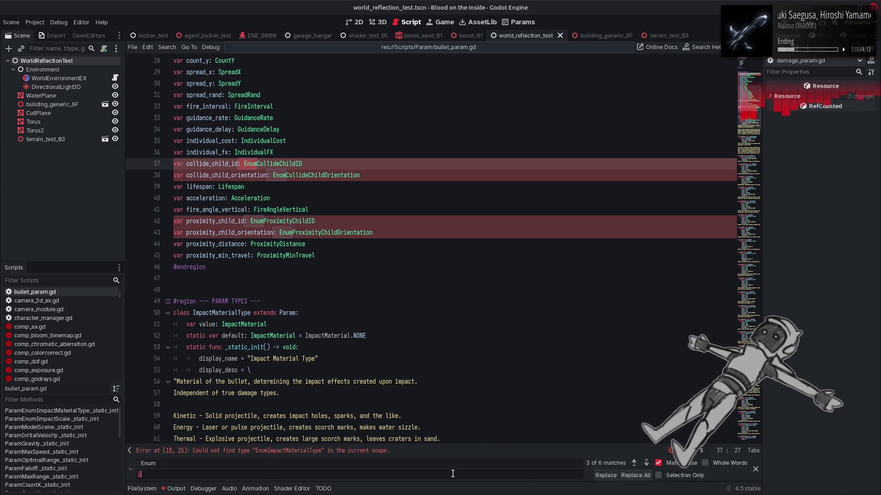
left_click(636, 475)
left_click(755, 469)
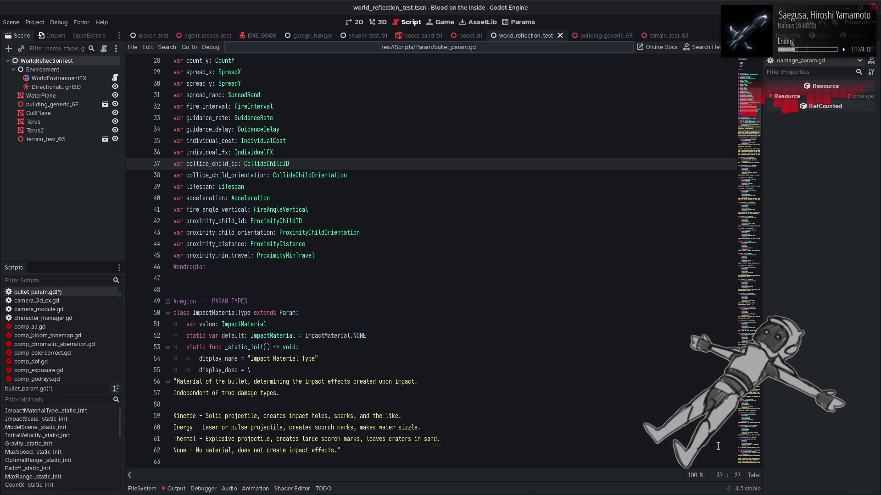
left_click(438, 277)
key("ctrl+s")
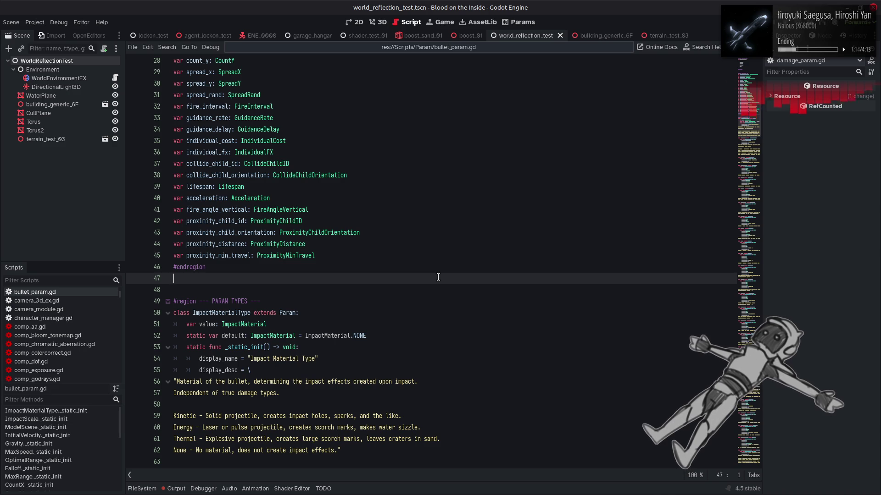
scroll(438, 277, "up", 7)
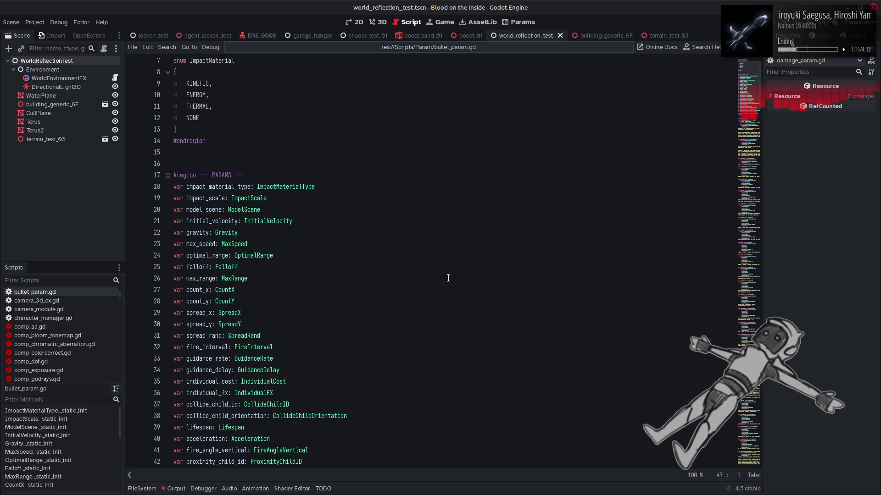
Switch to res://Scripts/Param/enemy_weapon_param.gd and paste the PARAMS region header below the header comment
scroll(460, 289, "up", 2)
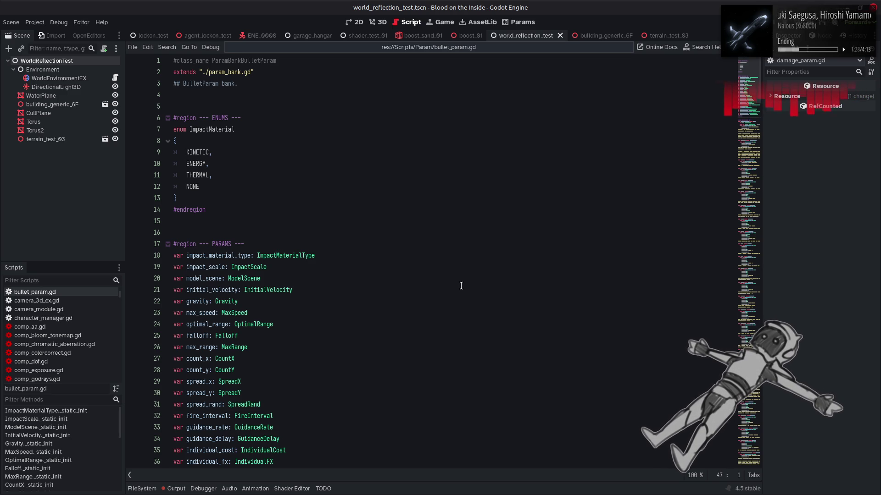
scroll(467, 283, "down", 1)
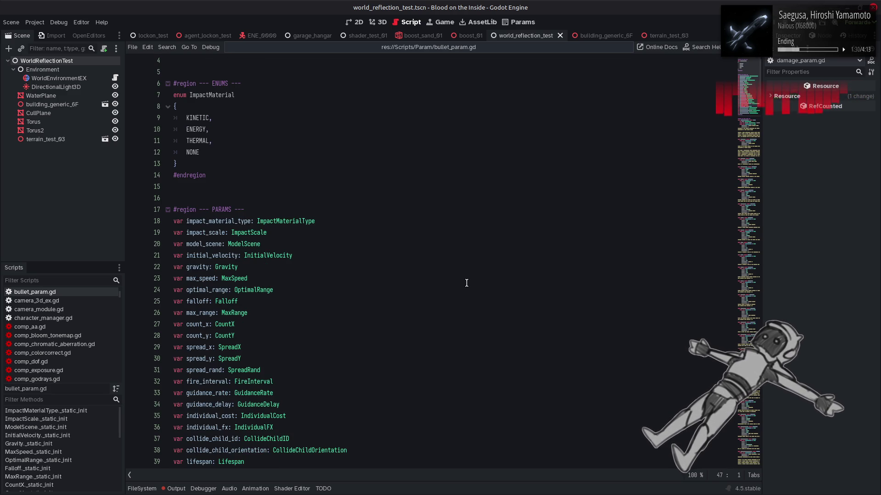
scroll(467, 283, "up", 1)
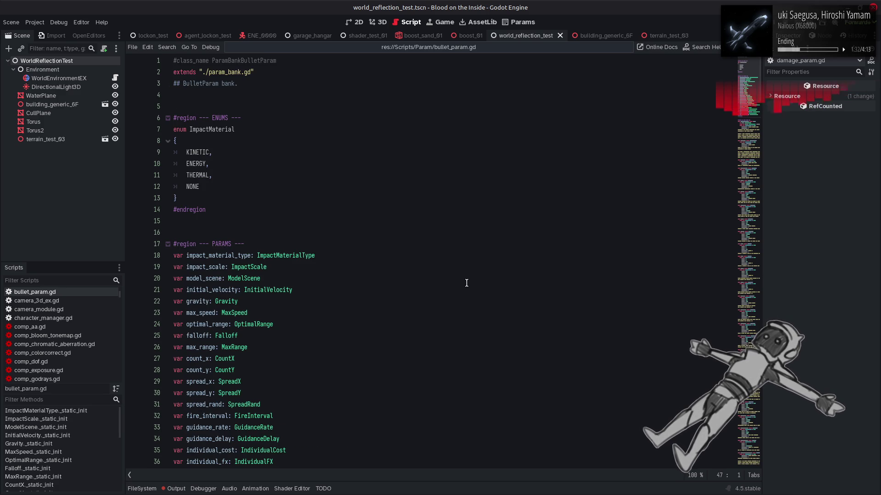
left_click(258, 242)
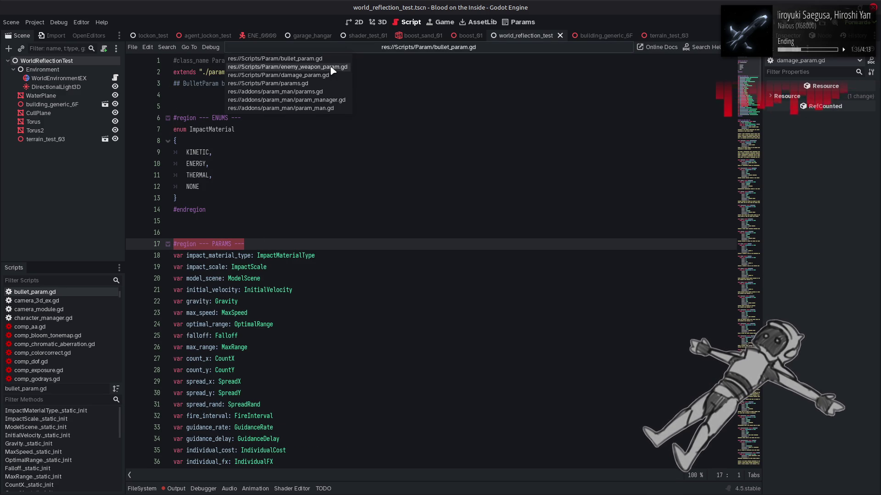
left_click(333, 67)
left_click(248, 84)
key("ctrl+v")
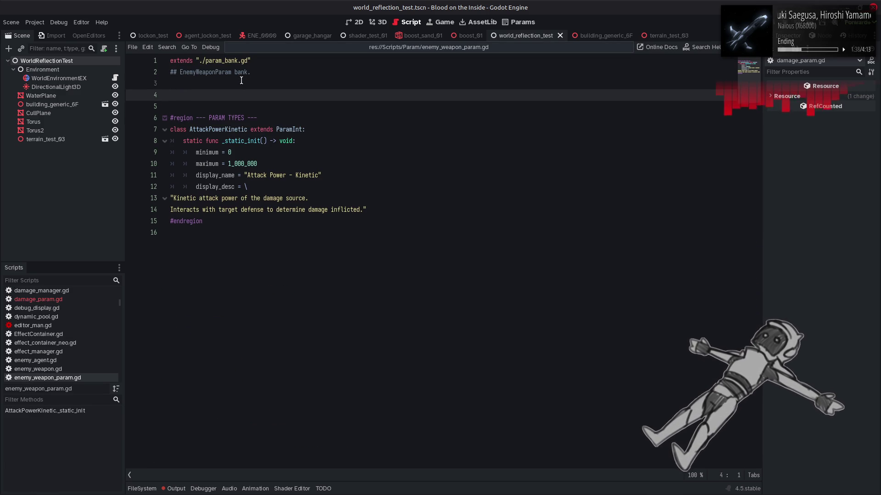
Close the PARAMS region with #endregion, pad it with blank lines, and check the Params definitions
key("Return")
type("#endregion")
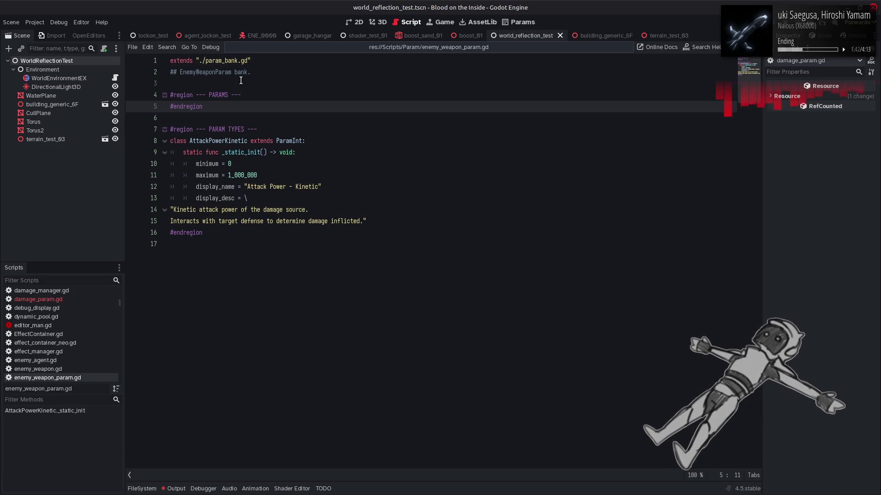
left_click(252, 94)
key("Return")
left_click(252, 84)
key("Return")
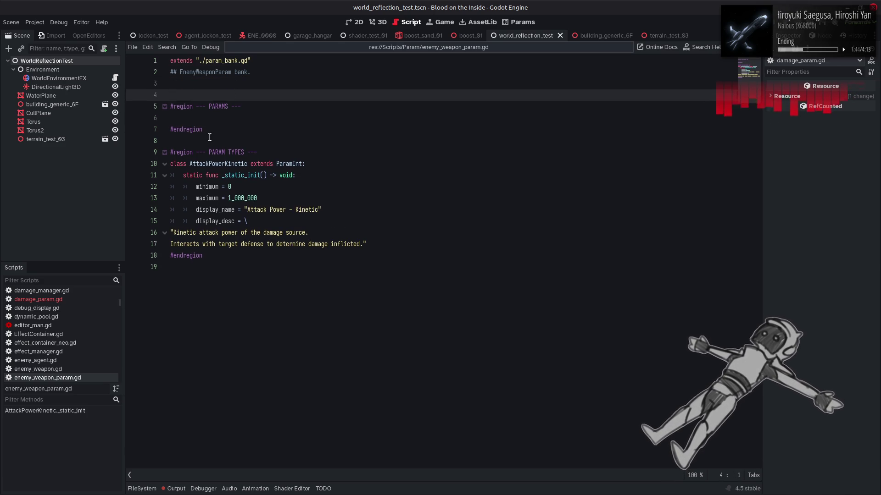
left_click(209, 138)
key("Return")
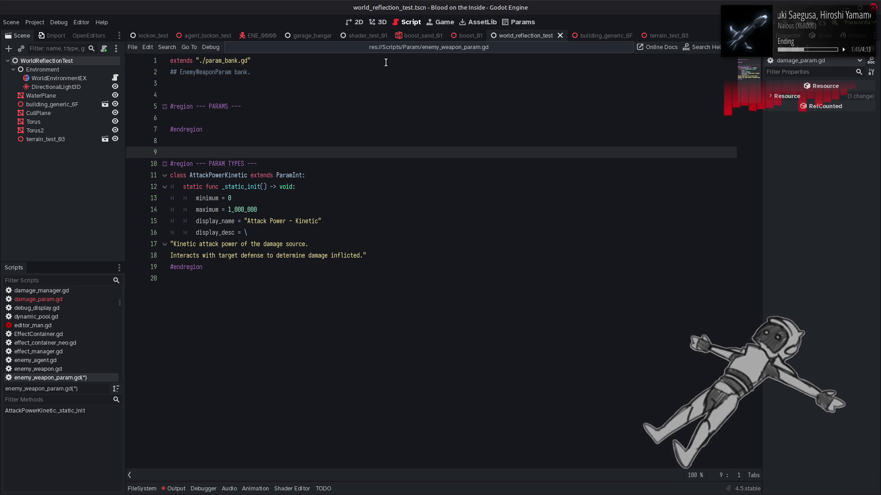
left_click(522, 22)
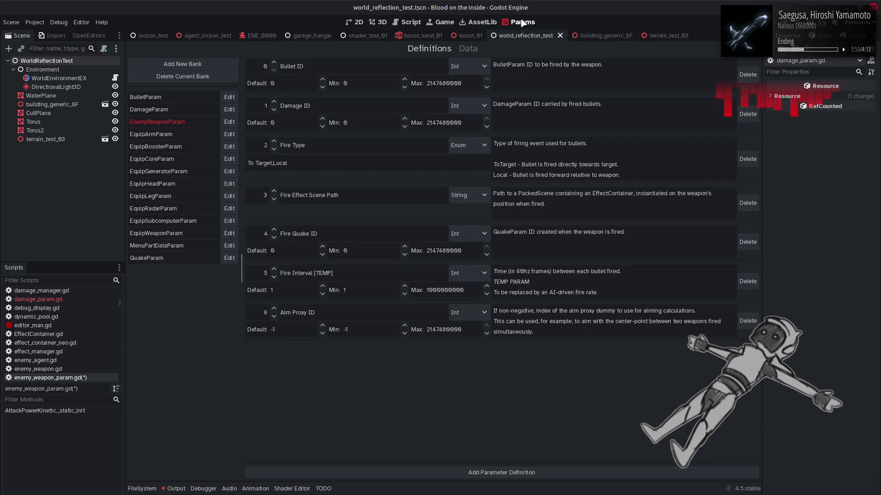
left_click(407, 22)
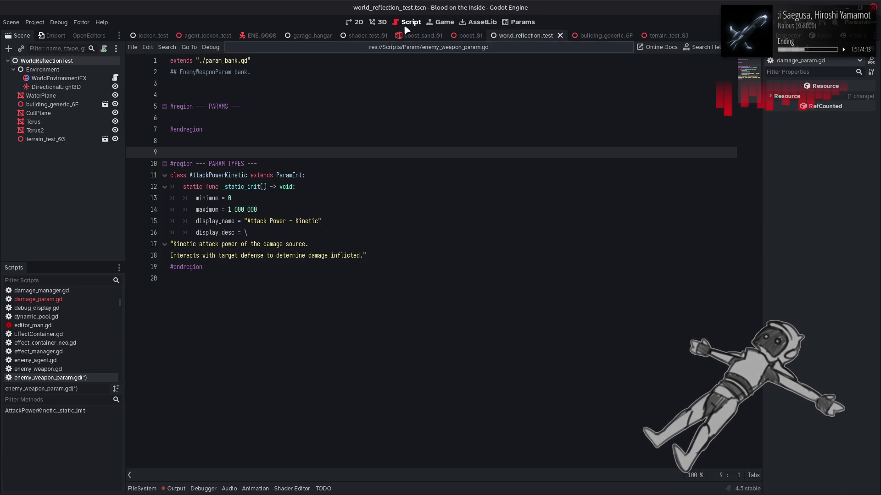
Rename class AttackPowerKinetic to BulletID with display name "Bullet ID"
left_click(211, 117)
double_click(221, 175)
type("BulletID")
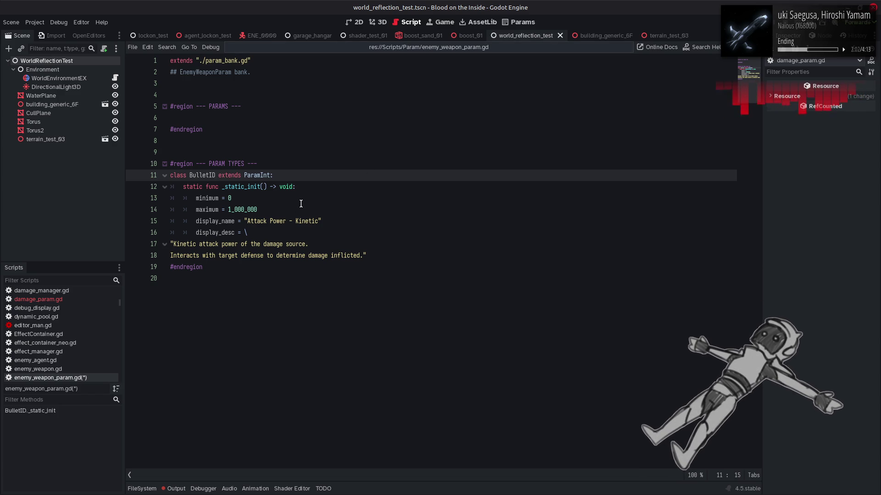
left_click_drag(248, 221, 317, 220)
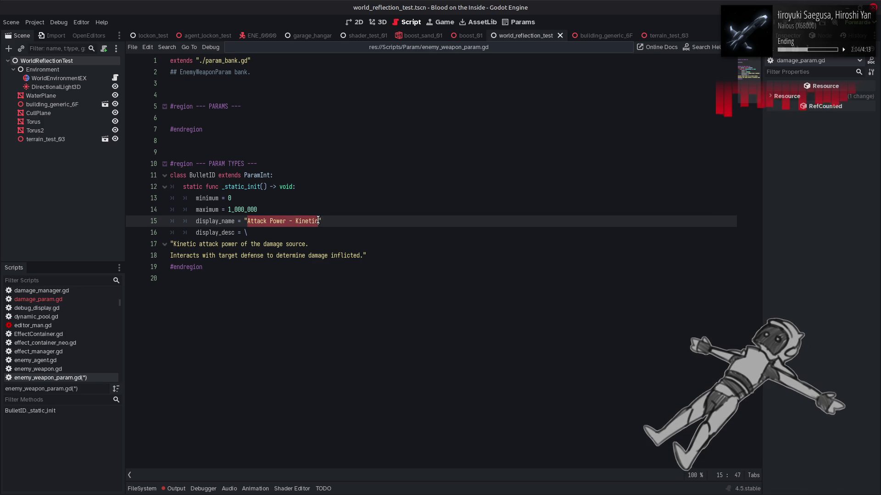
type("Bullet I")
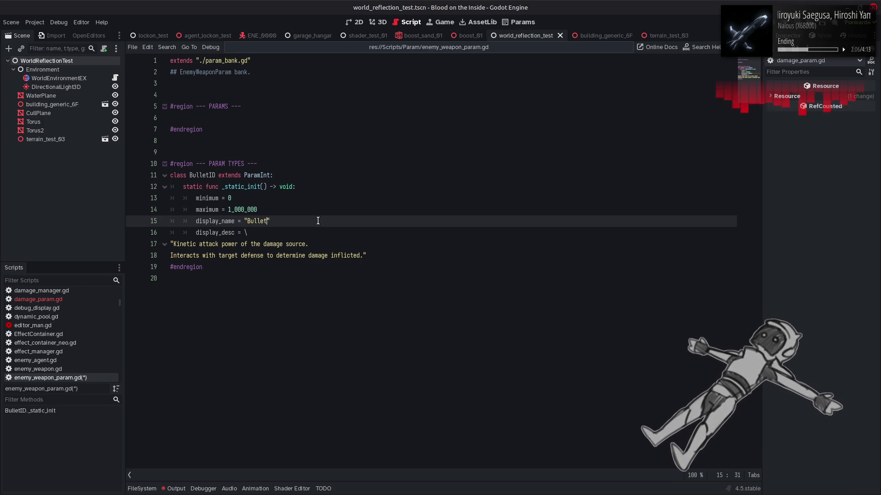
type("D")
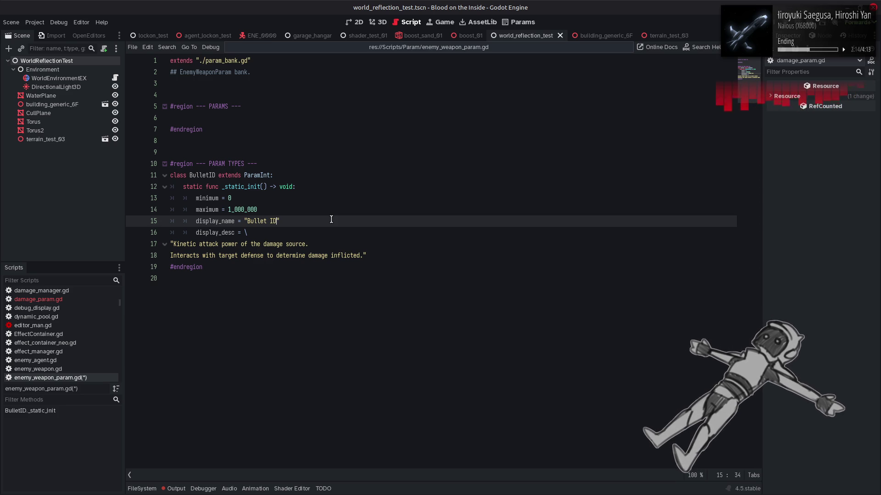
Replace display_desc with "BulletParam ID to be fired by the weapon." from the Params screen
left_click(522, 22)
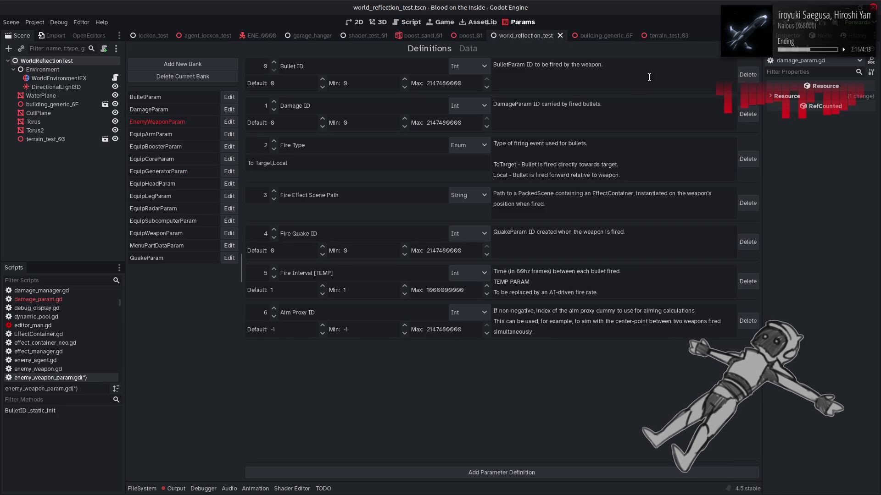
left_click(411, 25)
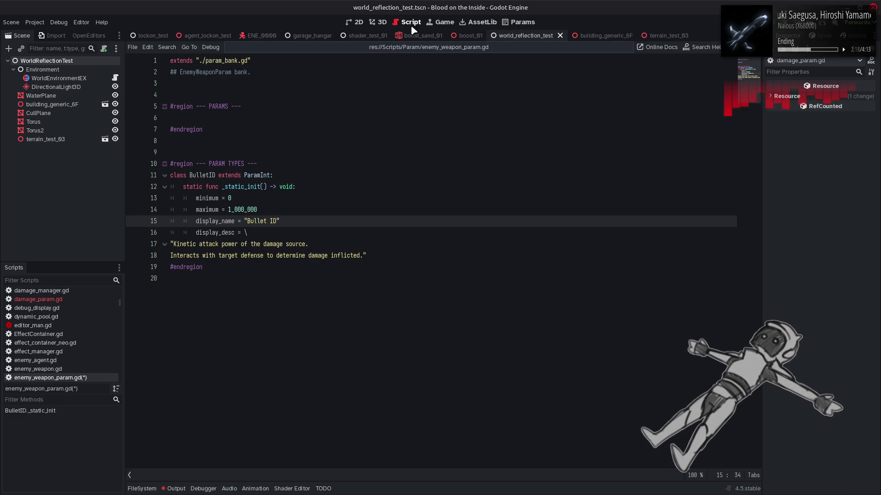
left_click(364, 255)
key("shift+Left")
key("shift+Left")
key("shift+Left")
left_click(174, 244, "shift")
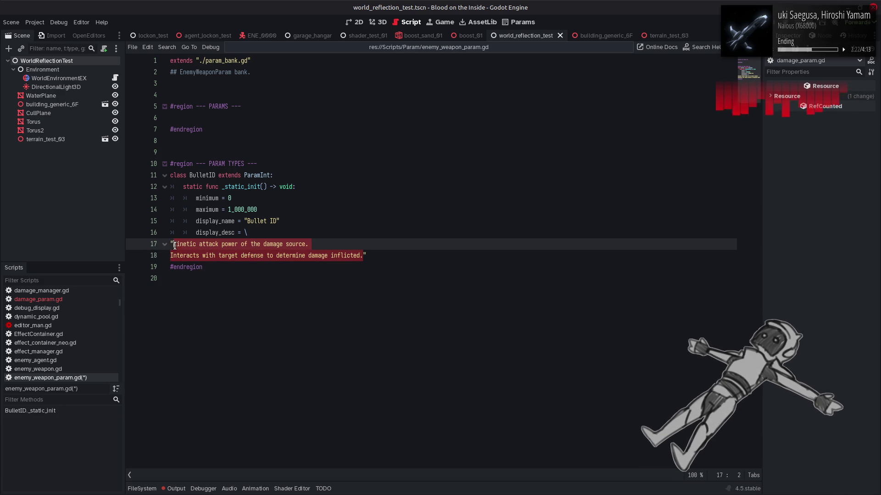
type("BulletParam ID to be fired by the weapon.")
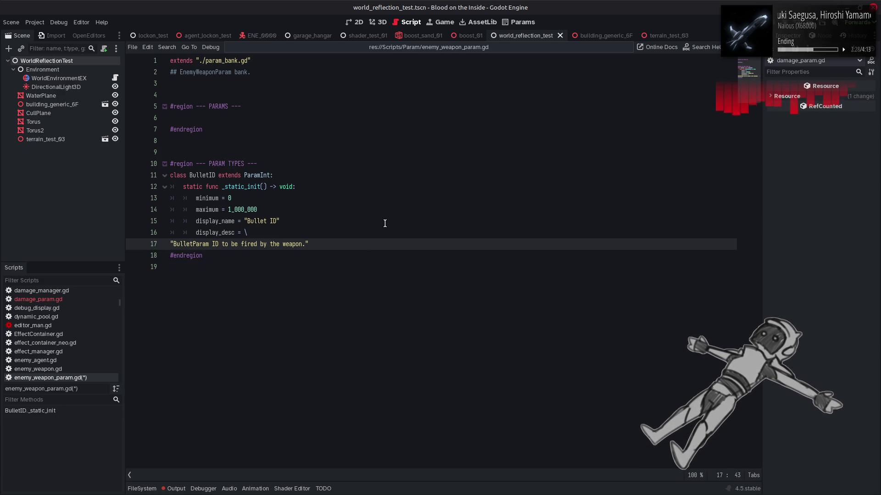
left_click(516, 22)
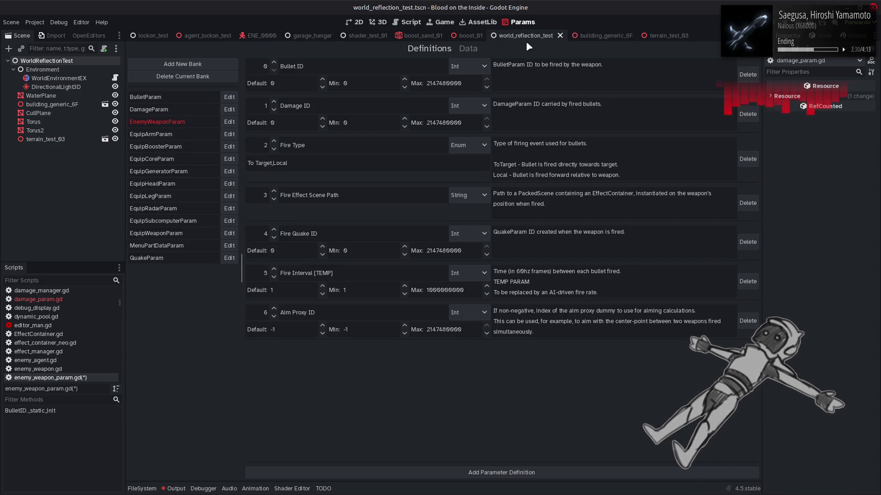
left_click(413, 25)
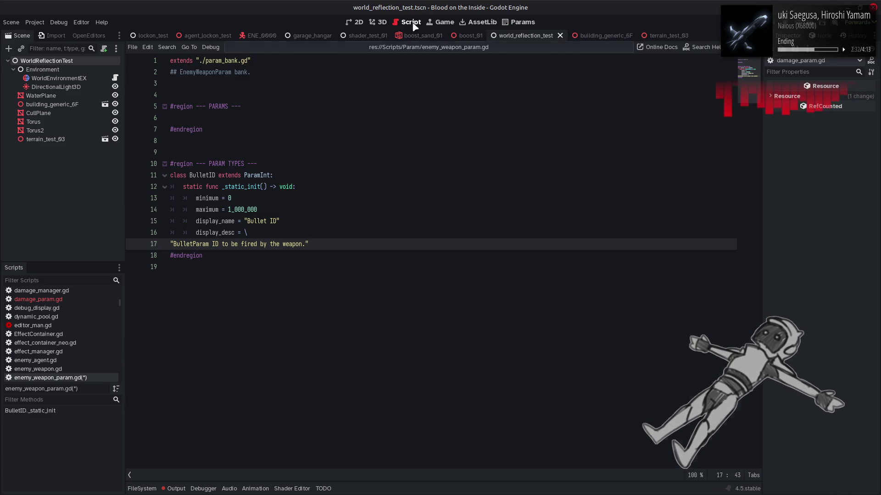
left_click_drag(323, 243, 165, 188)
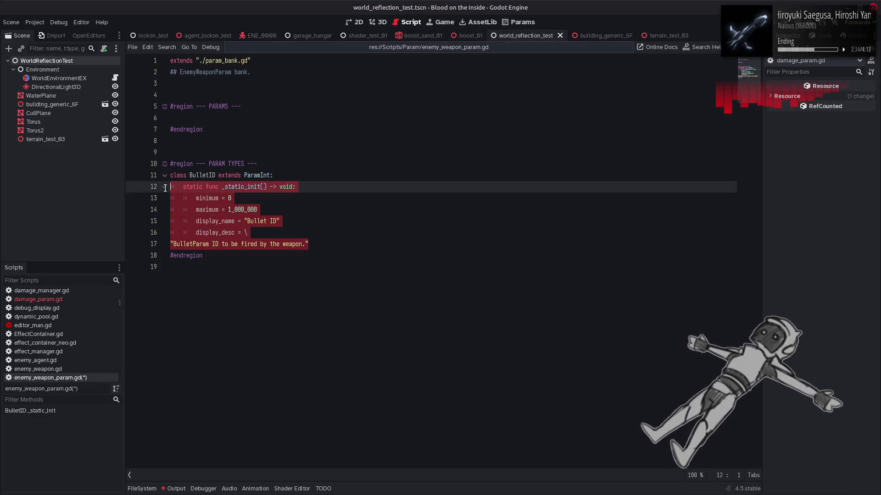
Paste a copy of the BulletID class below it, renamed DamageID with display name "Damage ID"
left_click(334, 249)
left_click(343, 243)
key("Return")
key("Return")
type("class BulletID extends ParamInt: \tstatic func _static_init() -> void: \t\tminimum = 0 \t\tmaximum = 1_000_000 \t\tdisplay_name = \"Bullet ID\" \t\tdisplay_desc = \\ \"BulletParam ID to be fired by the weapon.\"")
left_click(198, 267)
left_click_drag(190, 267, 208, 267)
type("Damag")
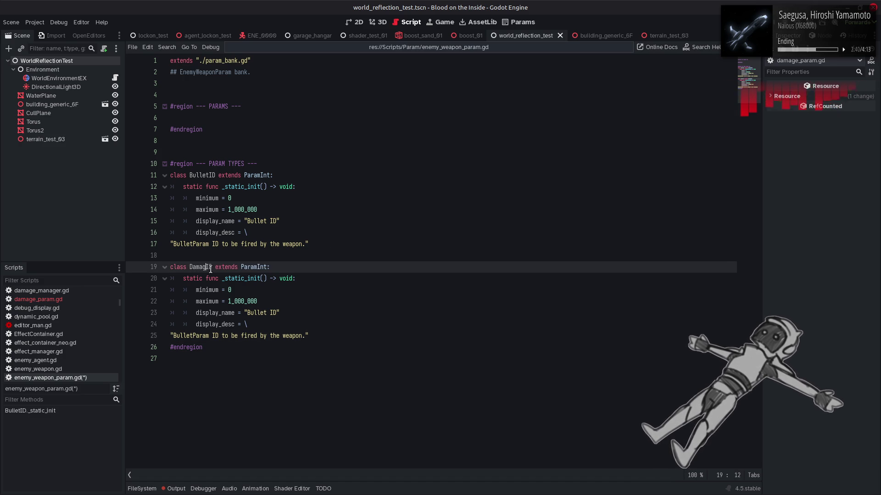
type("e")
double_click(261, 314)
type("Damage")
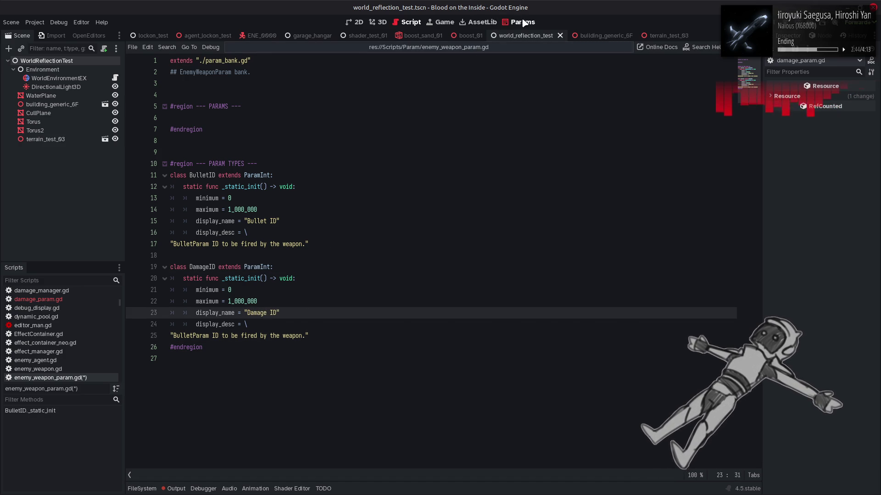
Set DamageID's description to "DamageParam ID carried by fired bullets." from Params and save
left_click(523, 22)
left_click_drag(599, 104, 435, 76)
key("ctrl+c")
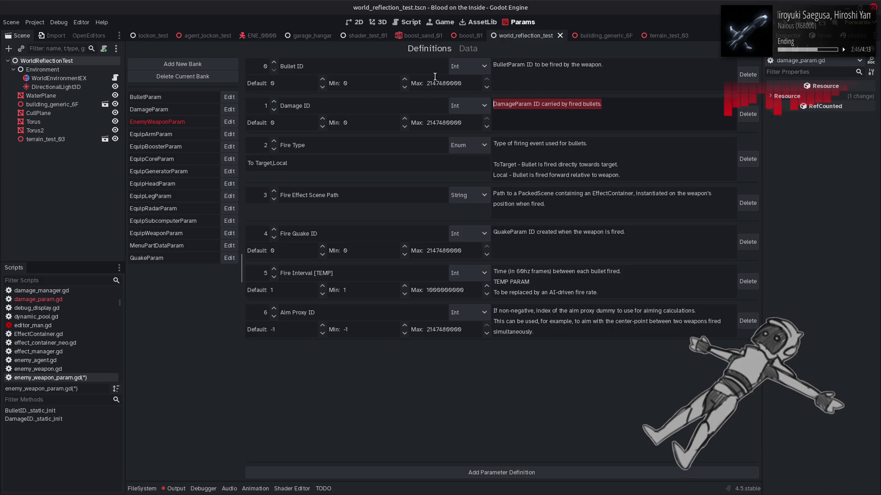
left_click(407, 22)
left_click_drag(305, 336, 178, 338)
key("ctrl+v")
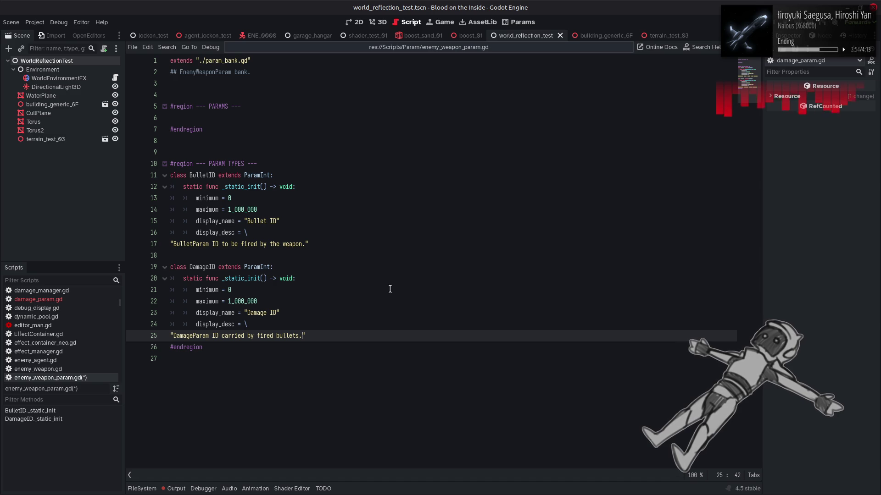
key("ctrl+s")
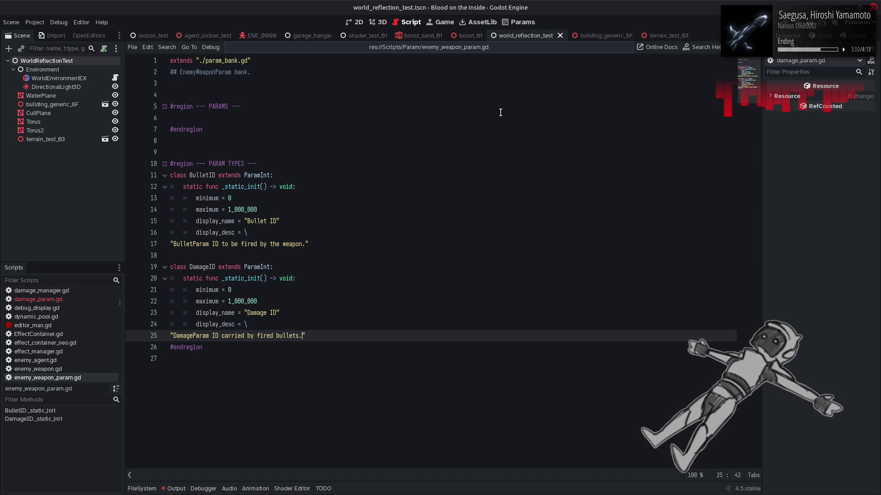
left_click(526, 24)
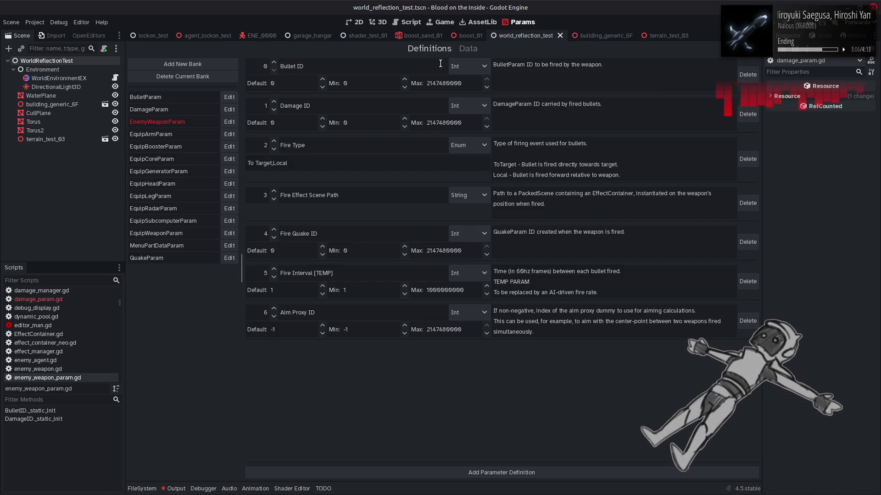
Open params.gd from the recent scripts list, then param_bank.gd from the FileSystem panel
left_click(416, 23)
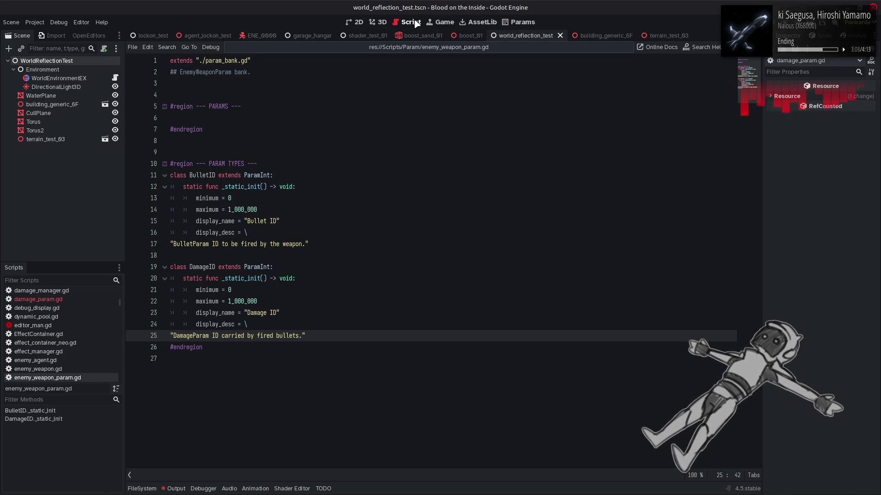
left_click(415, 49)
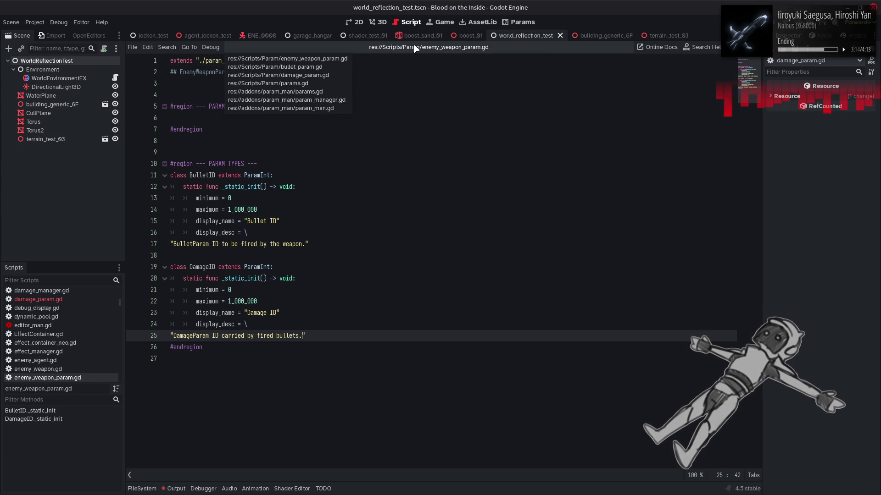
left_click(337, 82)
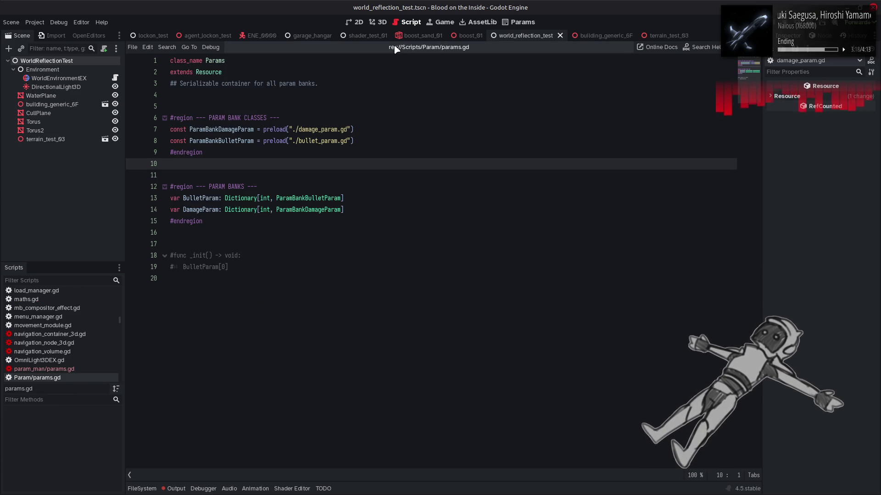
left_click(142, 489)
double_click(490, 305)
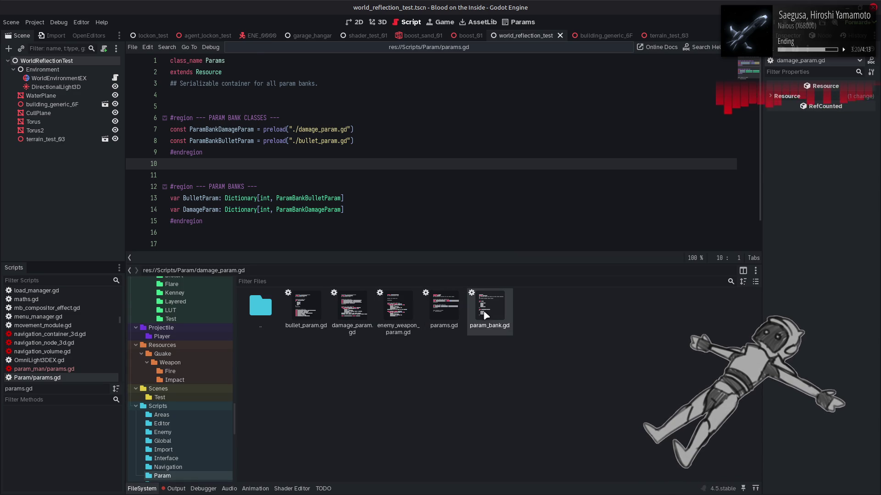
left_click(142, 489)
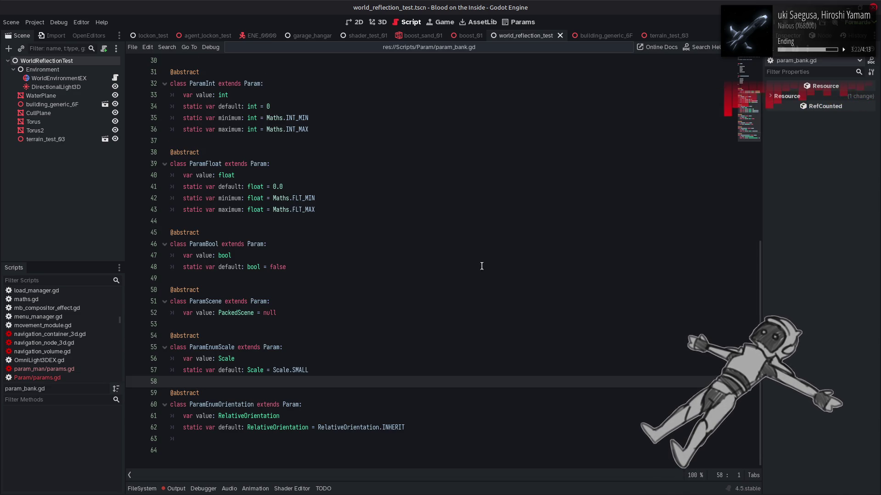
Duplicate the RelativeOrientation enum below itself and rename the copy FireOrientation
scroll(542, 212, "up", 10)
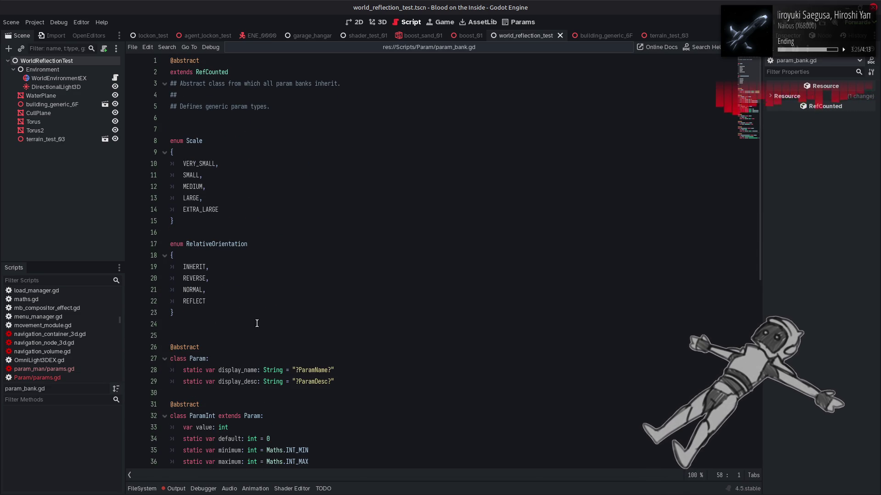
left_click_drag(194, 315, 170, 245)
key("ctrl+c")
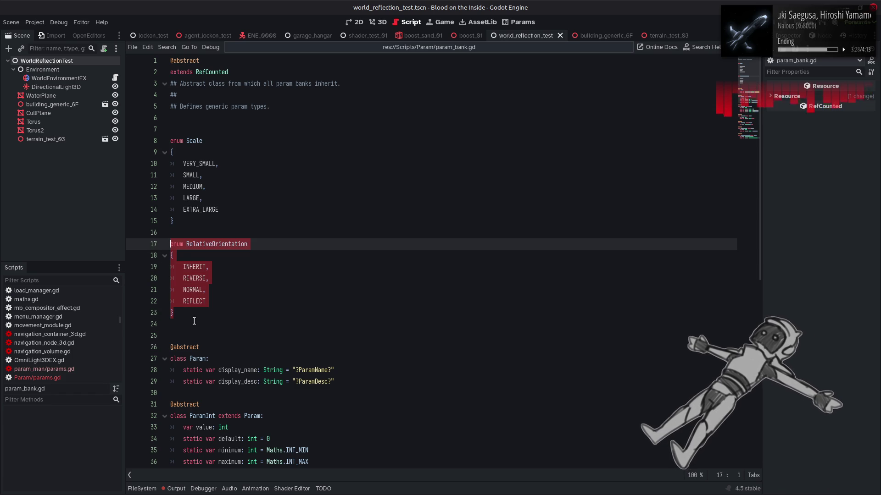
left_click(191, 315)
key("Return")
key("Return")
key("Return")
key("ctrl+v")
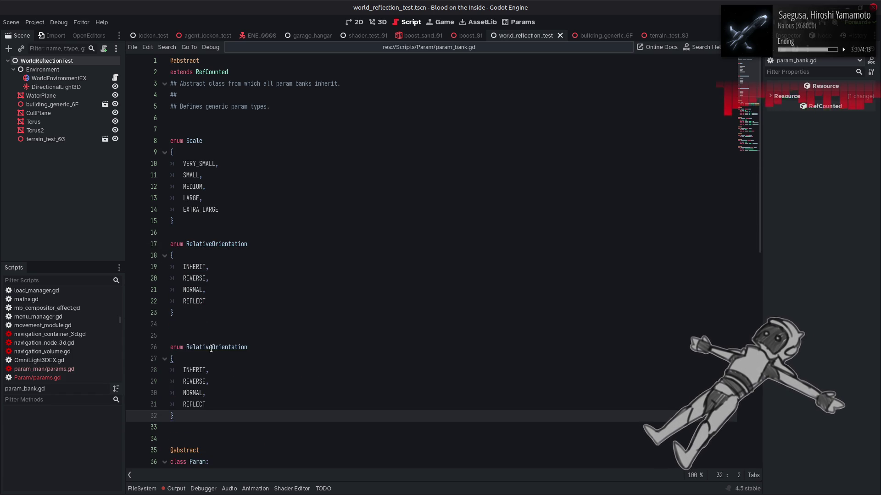
left_click(209, 347)
key("BackSpace")
key("BackSpace")
key("BackSpace")
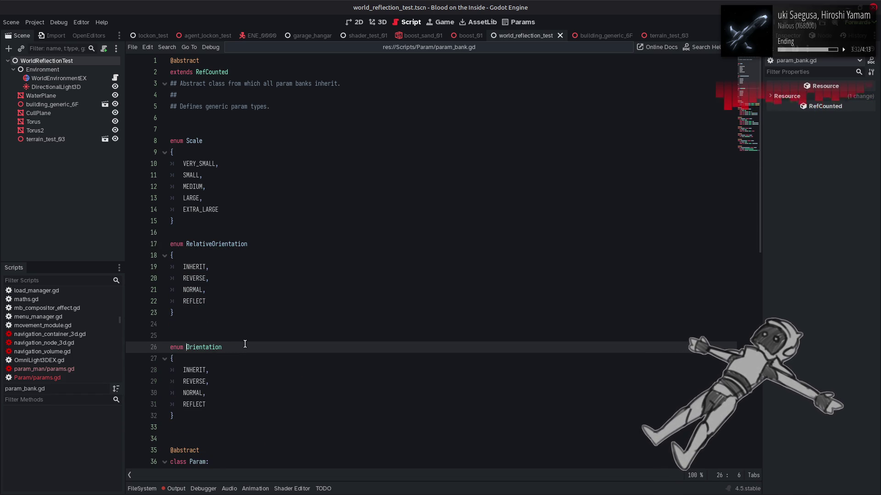
type("Fire")
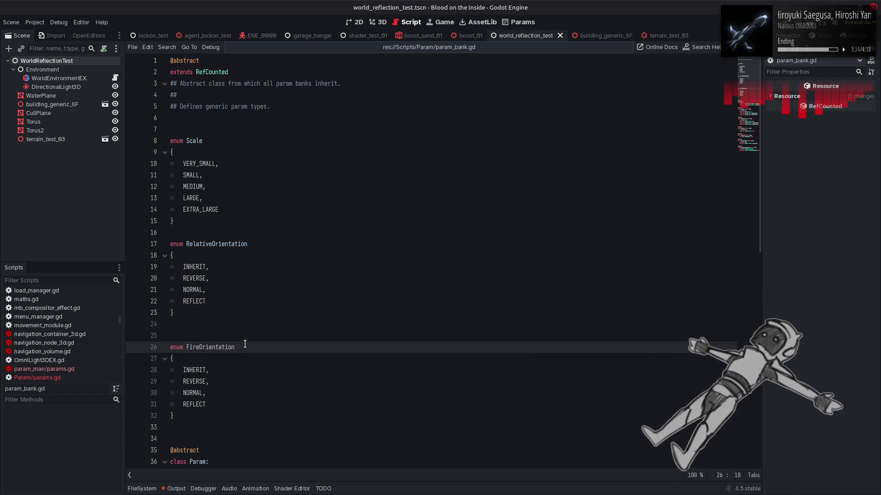
left_click(520, 22)
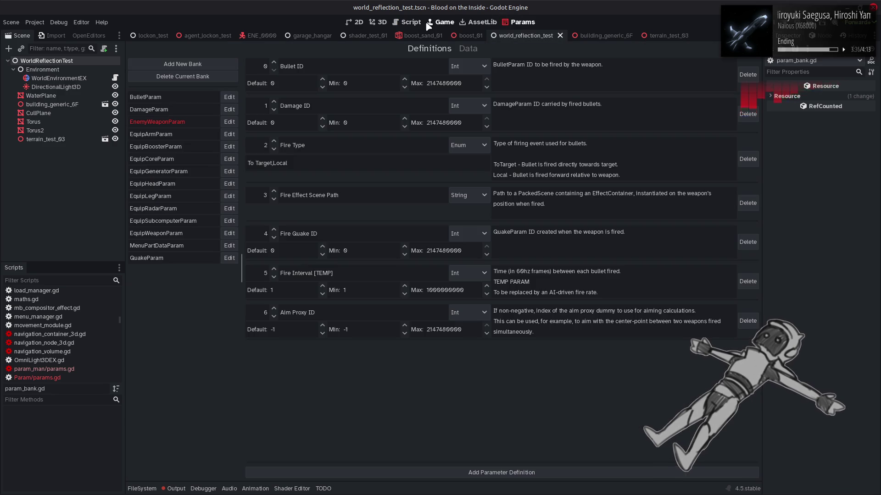
left_click(413, 22)
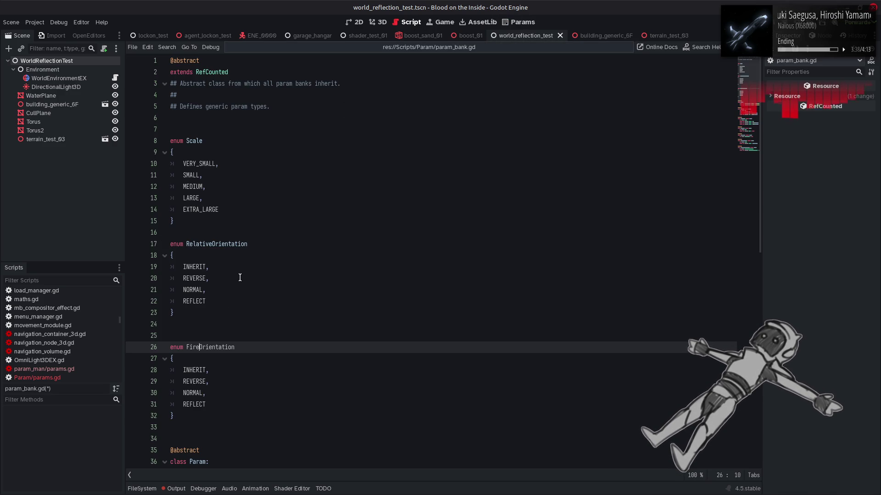
Rename the FireOrientation enum's first two entries to LOCAL and TO_TARGET
double_click(196, 370)
type("TO_T")
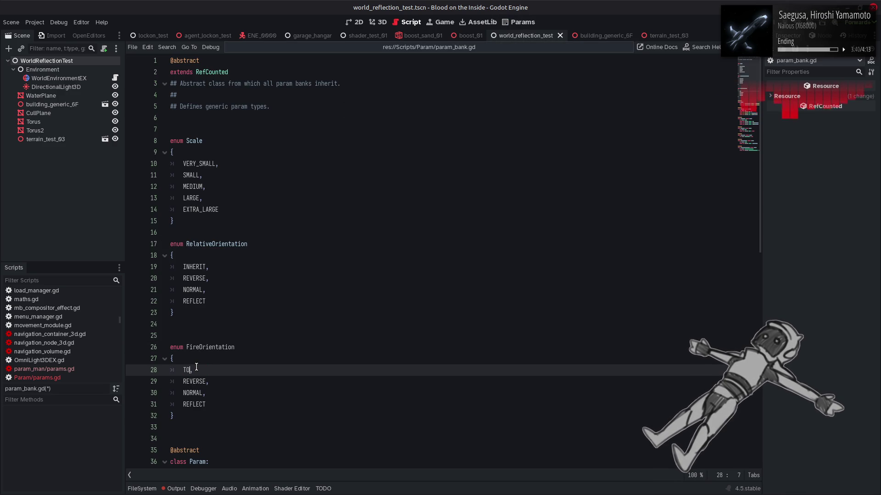
type("ARGET,")
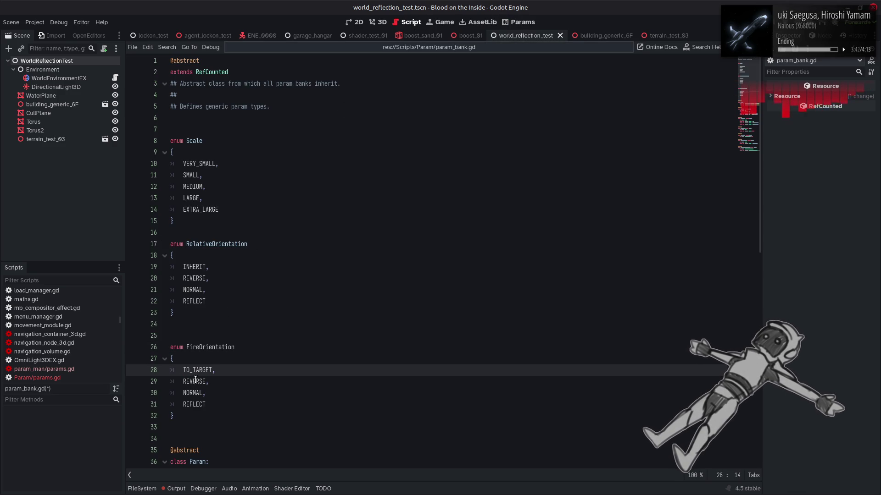
double_click(196, 381)
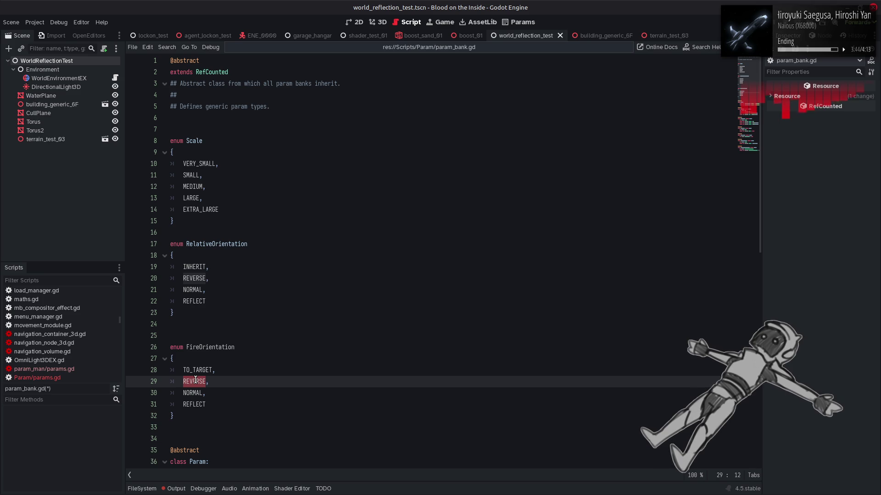
double_click(195, 371)
key("ctrl+c")
double_click(195, 380)
key("ctrl+v")
double_click(196, 370)
type("local")
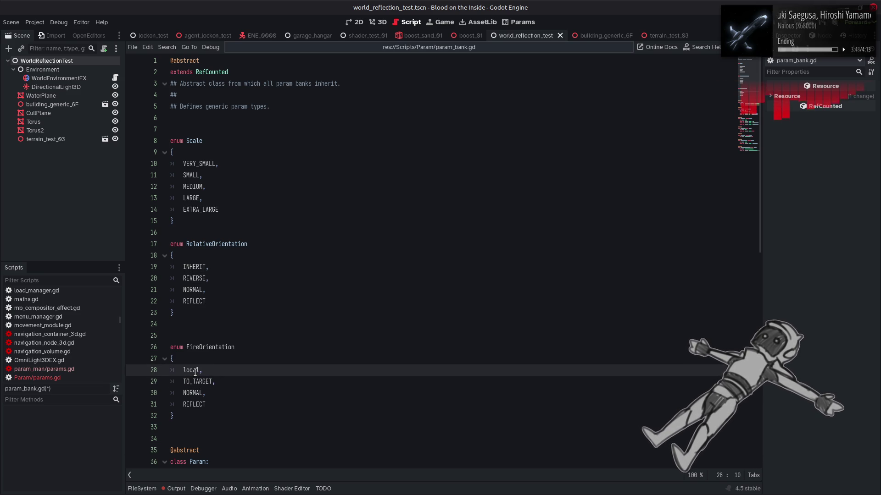
double_click(195, 372)
type("LOCAL")
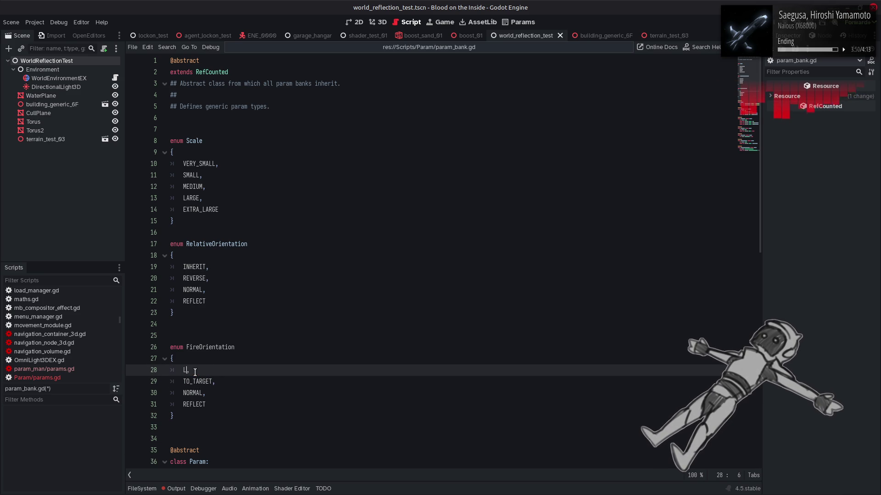
Delete the NORMAL and REFLECT entries from FireOrientation and save param_bank.gd
left_click_drag(212, 404, 176, 393)
key("BackSpace")
key("BackSpace")
key("BackSpace")
key("ctrl+s")
scroll(274, 365, "down", 7)
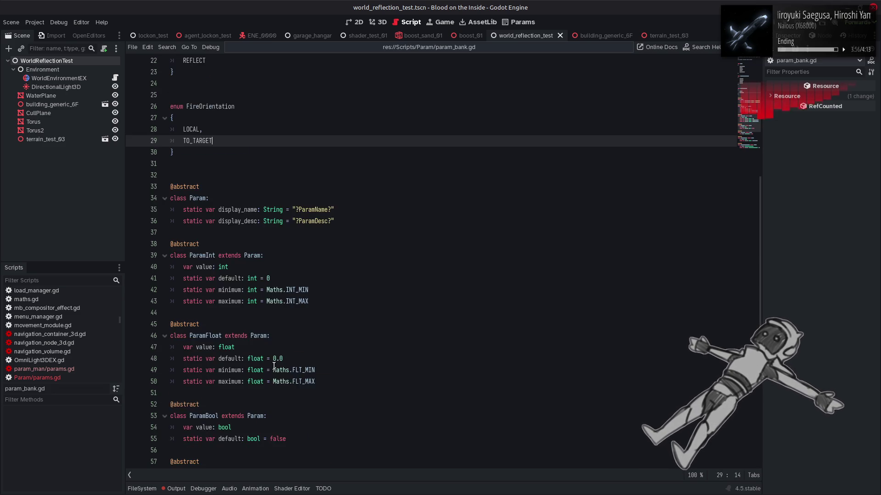
Paste a copy of the ParamEnumOrientation class below it, renamed ParamEnumFireOrientation
scroll(274, 365, "down", 5)
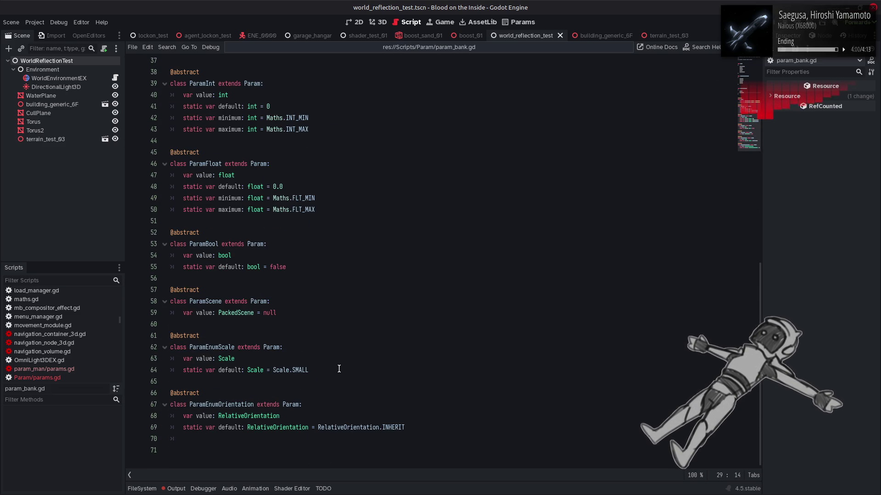
mouse_move(406, 428)
left_mouse_down()
mouse_move(165, 403)
mouse_move(170, 393)
left_mouse_up()
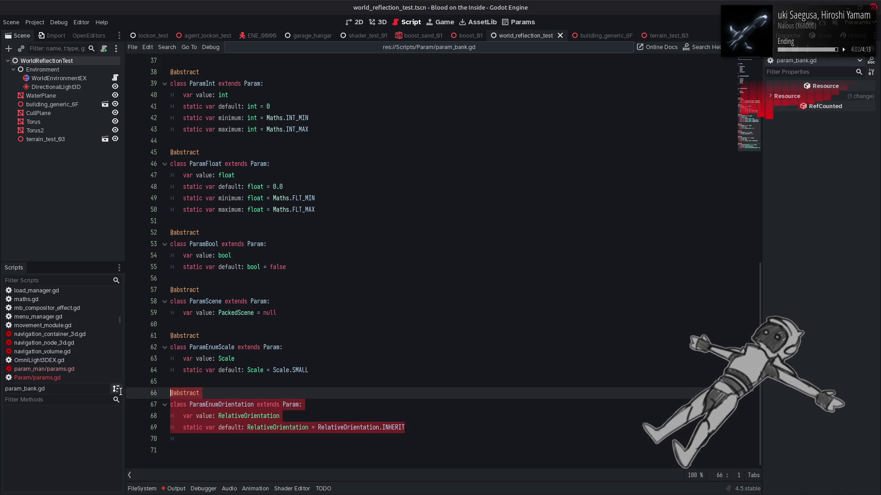
left_click(215, 439)
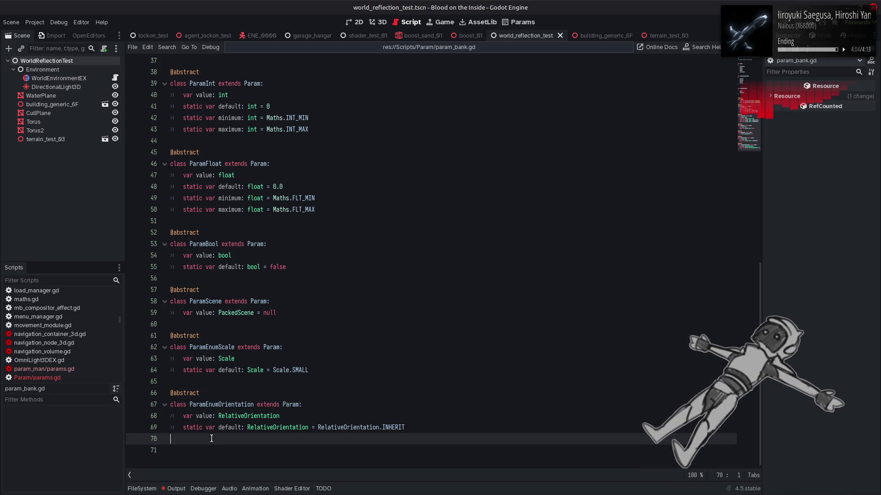
key("Return")
key("ctrl+v")
scroll(216, 427, "down", 1)
left_click(255, 416)
key("BackSpace")
key("BackSpace")
key("BackSpace")
key("BackSpace")
type("Fire")
type("Orientati")
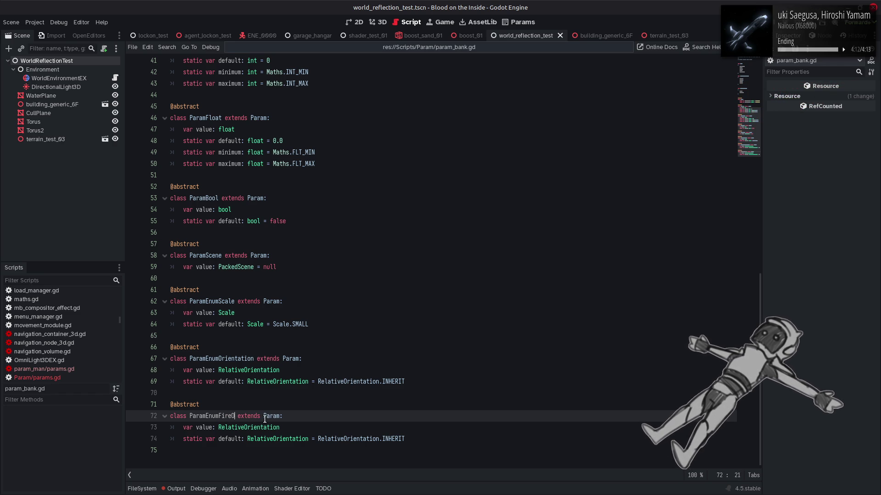
type("on")
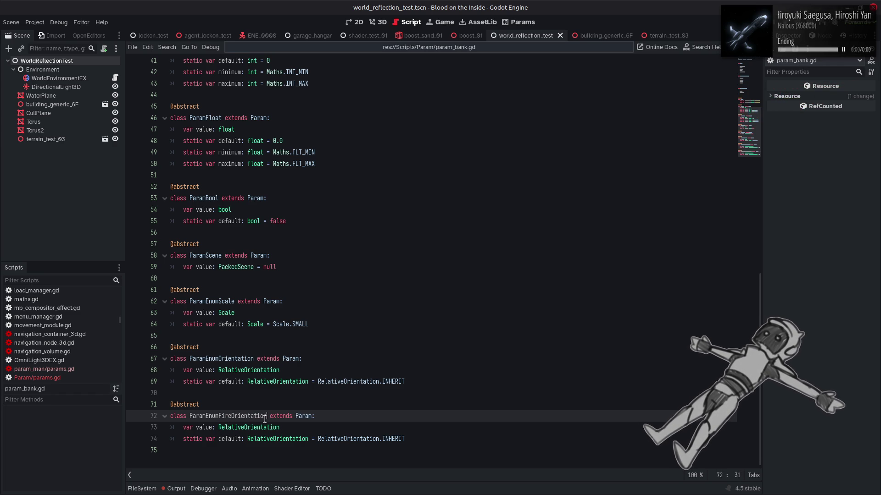
Change the new class's value and default types to FireOrientation, then save
left_click_drag(245, 427, 219, 428)
type("F")
key("ctrl+space")
key("Return")
double_click(280, 439)
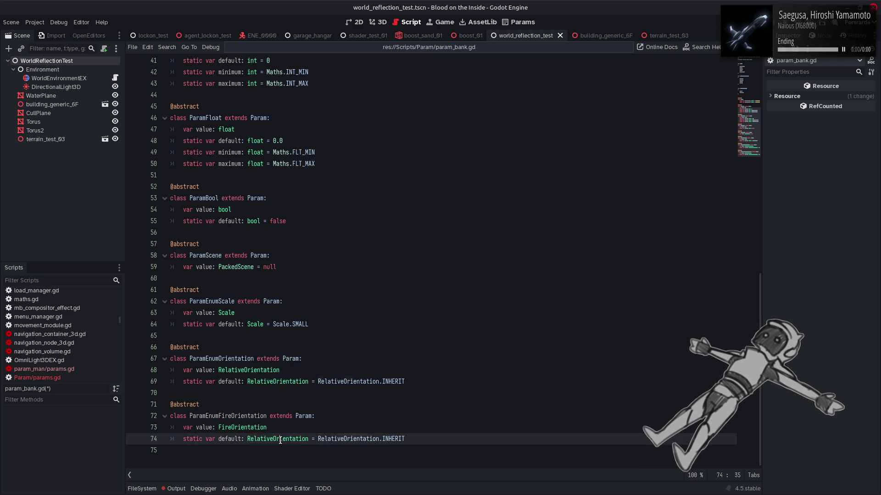
key("ctrl+v")
scroll(368, 413, "up", 12)
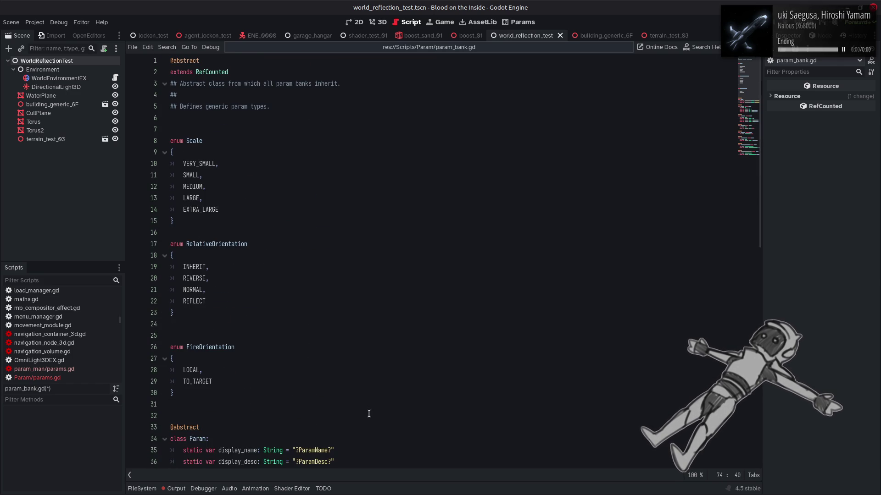
key("ctrl+s")
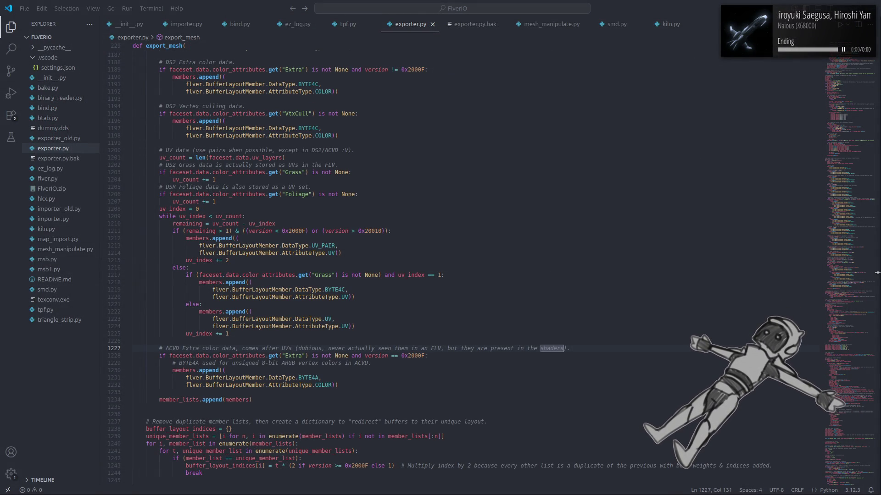
Launch Godot Engine from the application launcher via 'gl' and choose the Blood on the Inside project
left_click(635, 252)
key("super")
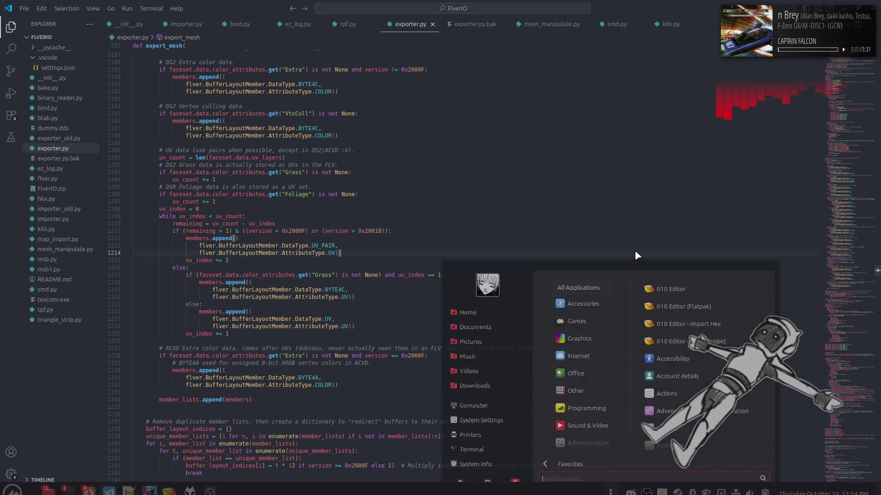
type("gl")
left_click(665, 334)
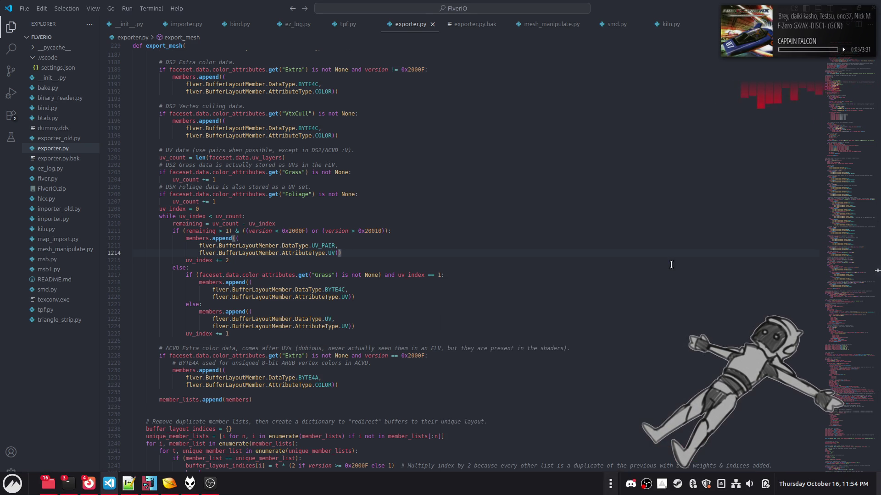
left_click(635, 115)
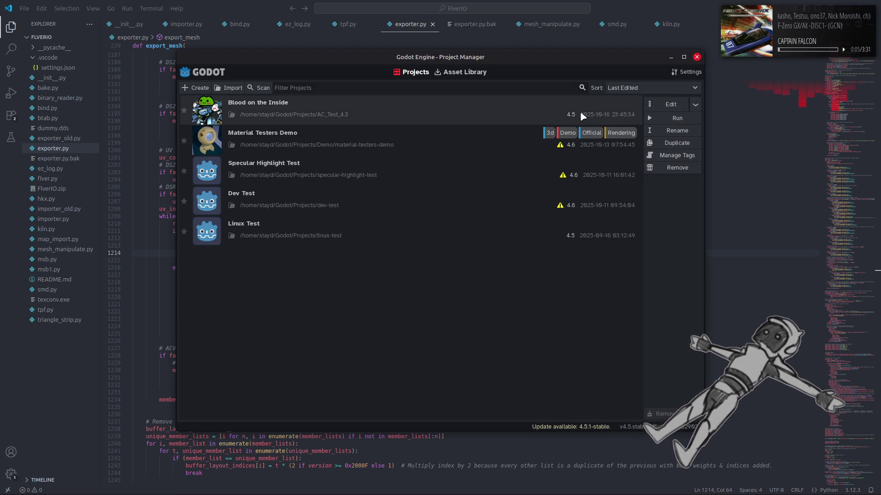
Open the Blood on the Inside project from the Project Manager for editing
left_click(664, 104)
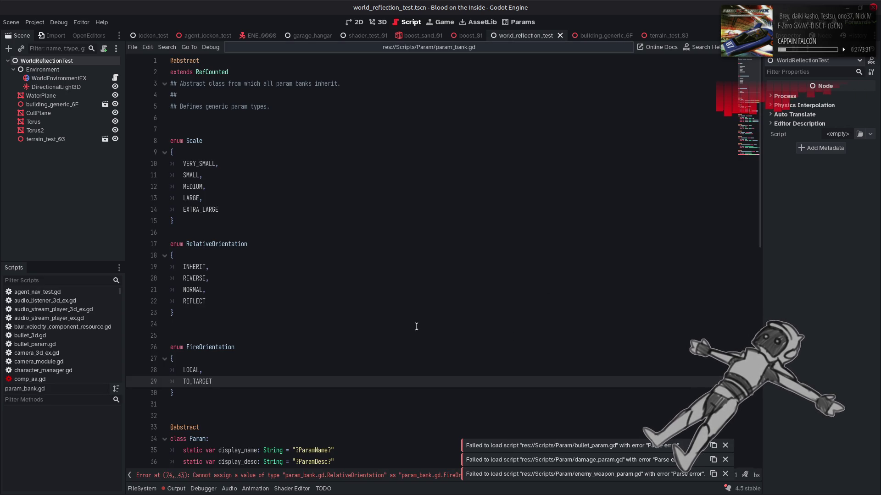
Change line 74's default from INHERIT to FireOrientation.TO_TARGET, then check and clear the output log
scroll(414, 328, "down", 10)
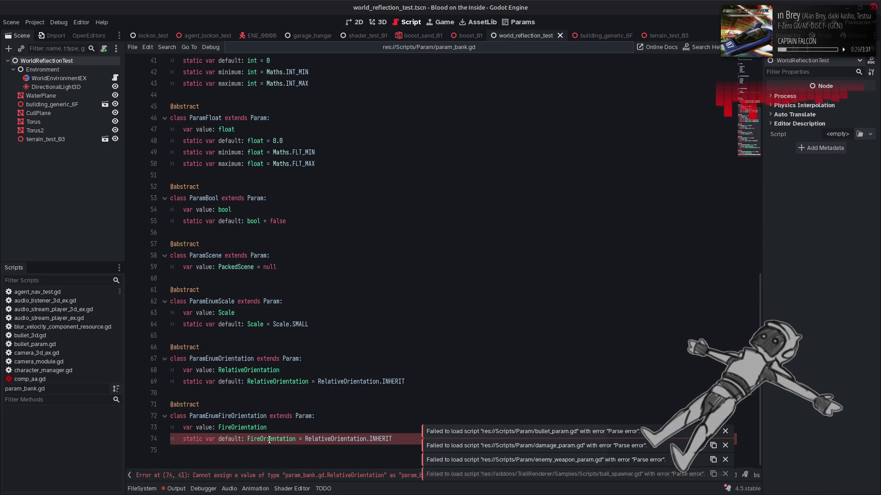
type("Fire")
key("Tab")
double_click(369, 440)
type("TO_MAT")
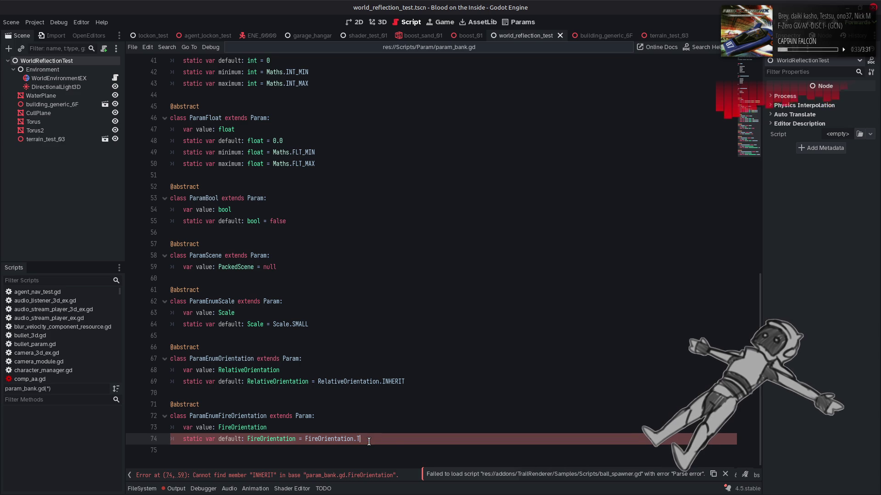
key("BackSpace")
key("BackSpace")
key("BackSpace")
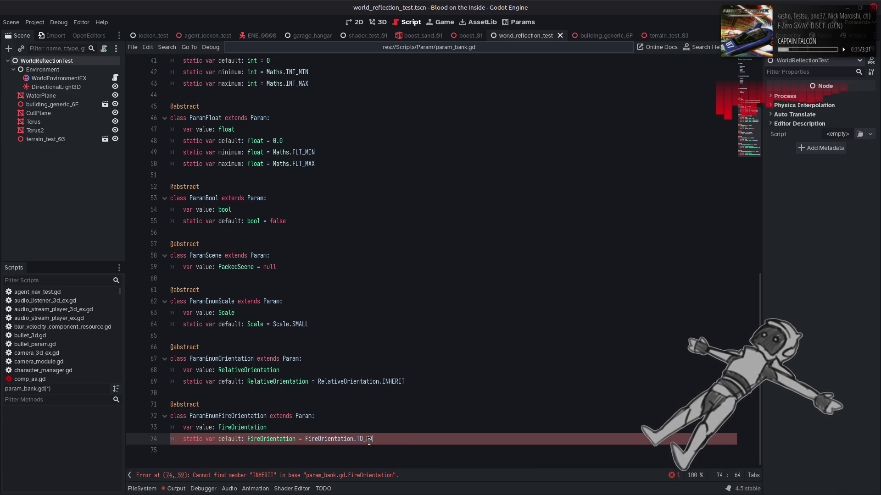
type("TARGET")
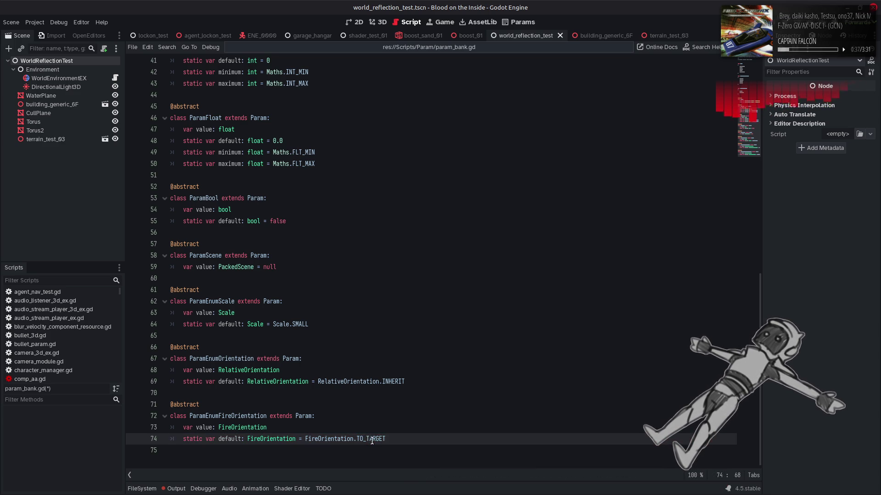
left_click(436, 426)
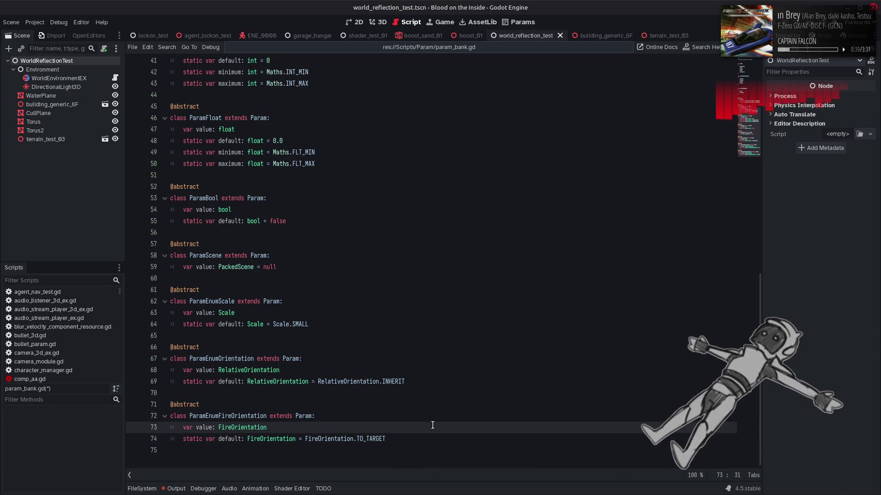
left_click(176, 489)
left_click(743, 271)
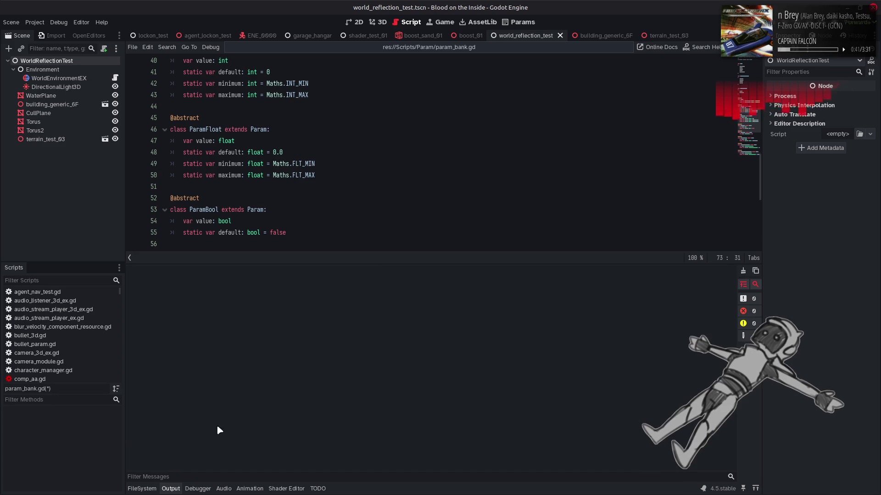
Save param_bank.gd and confirm the output log shows no errors
left_click(174, 489)
left_click(409, 338)
key("ctrl+s")
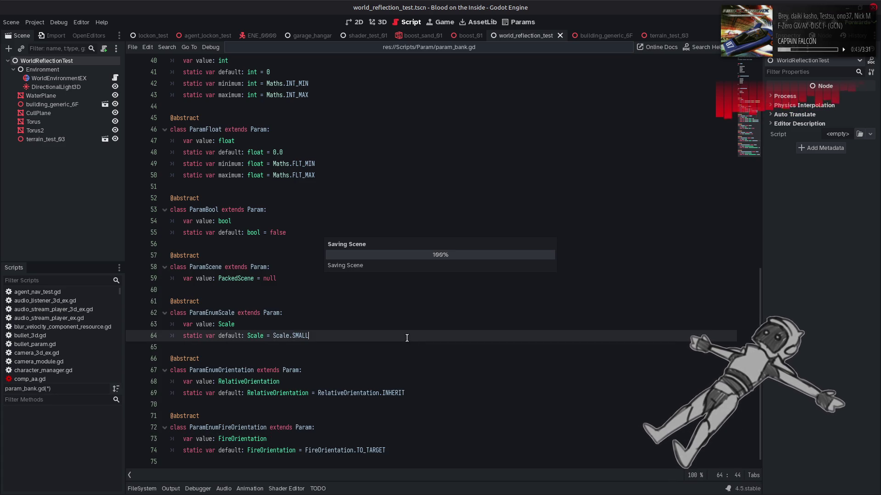
left_click(176, 489)
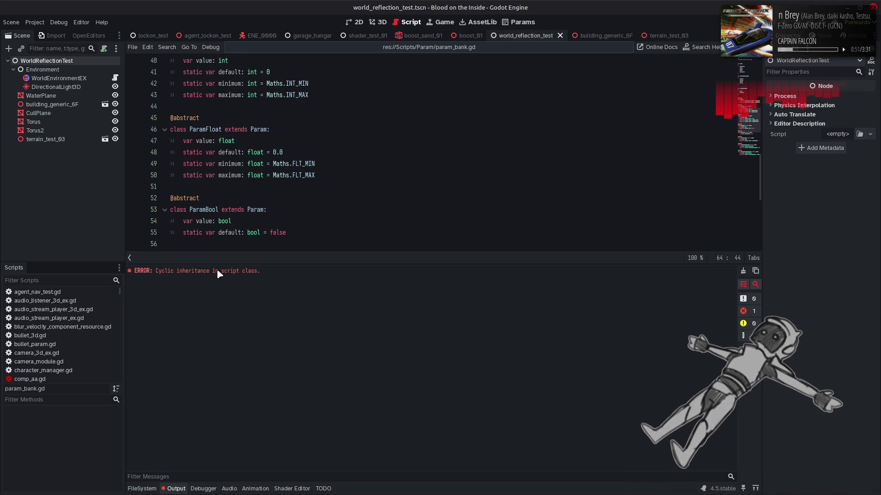
left_click(743, 271)
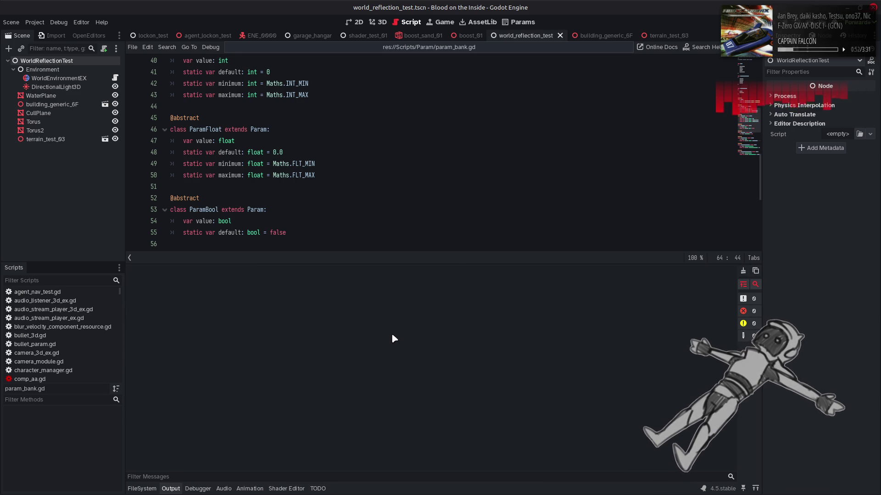
left_click(171, 489)
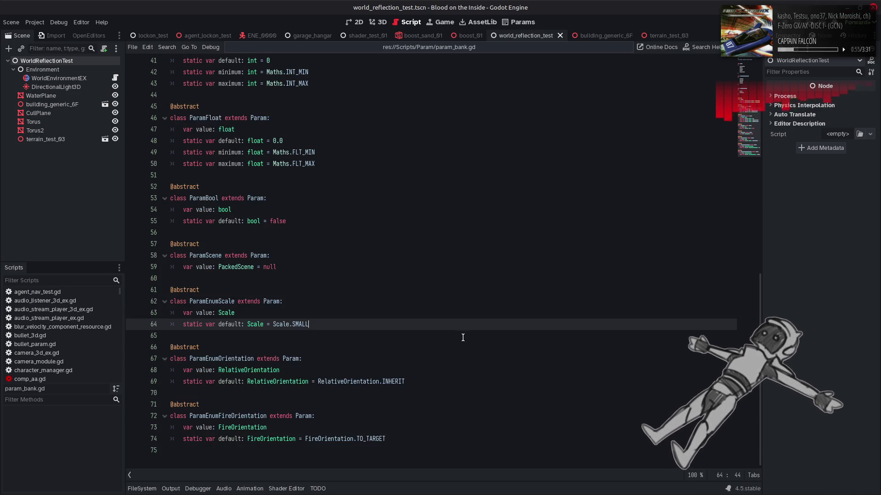
Show the FileSystem dock below the script, listing the Param folder scripts
scroll(463, 330, "up", 13)
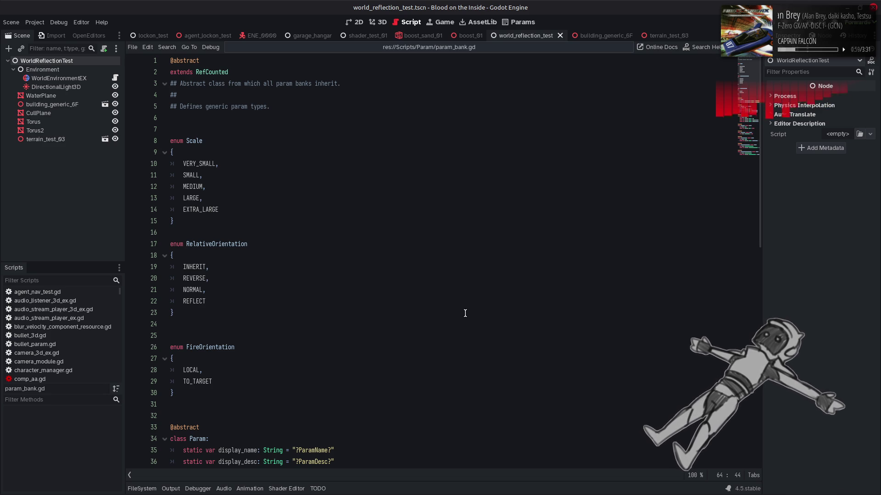
scroll(465, 313, "down", 13)
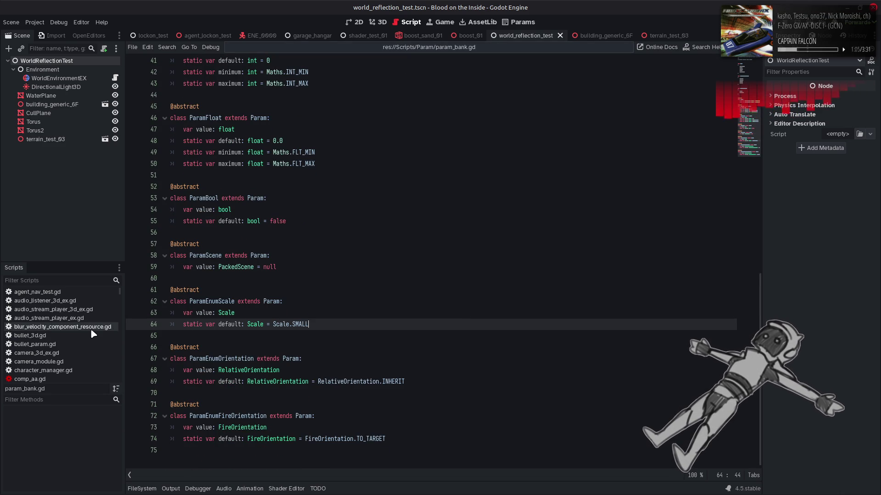
left_click(147, 488)
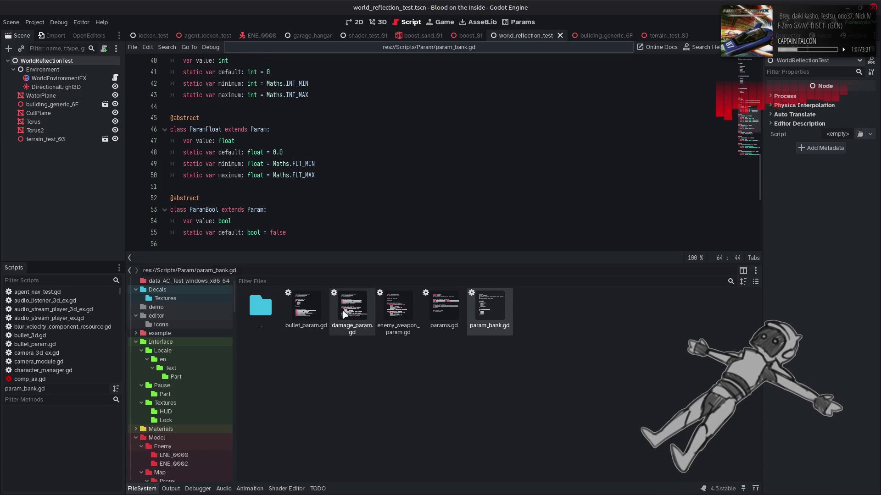
Open bullet_param.gd, damage_param.gd and enemy_weapon_param.gd from the Param folder
double_click(306, 307)
double_click(355, 315)
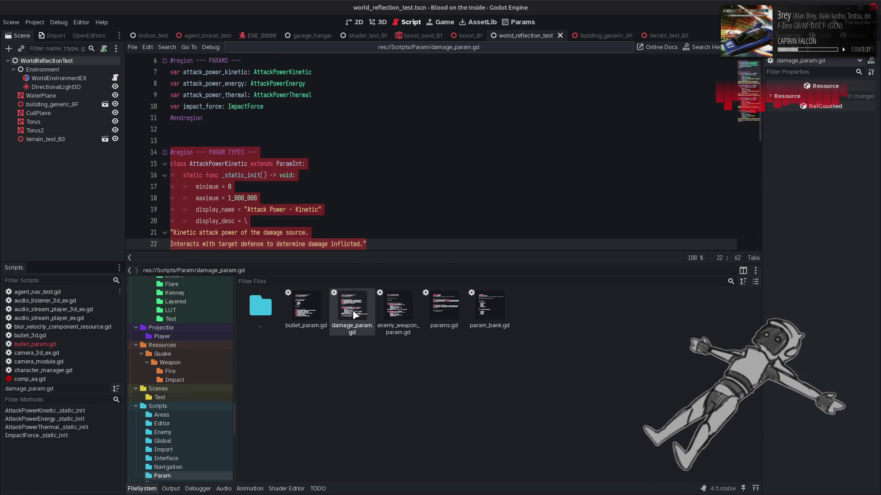
double_click(410, 308)
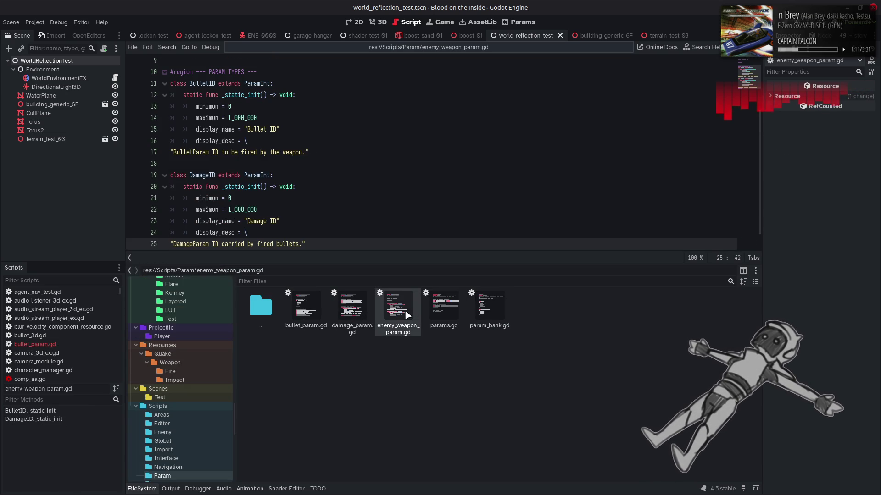
left_click(160, 482)
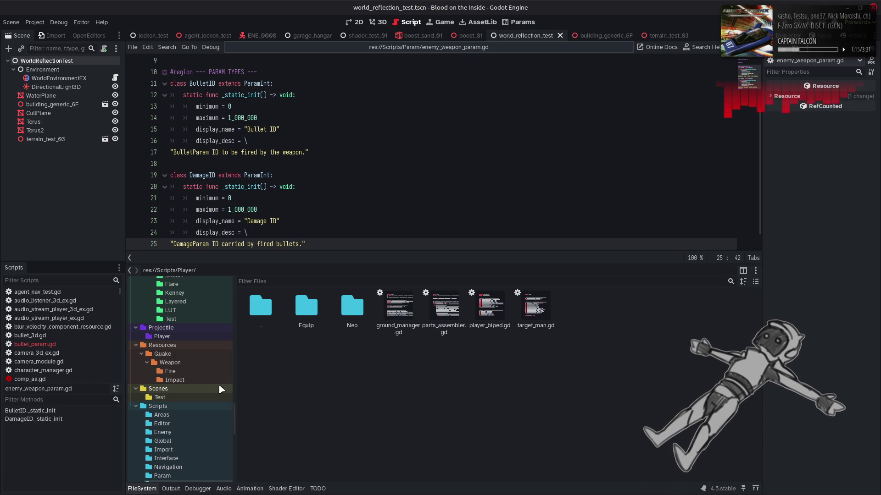
scroll(219, 388, "down", 1)
left_click(177, 448)
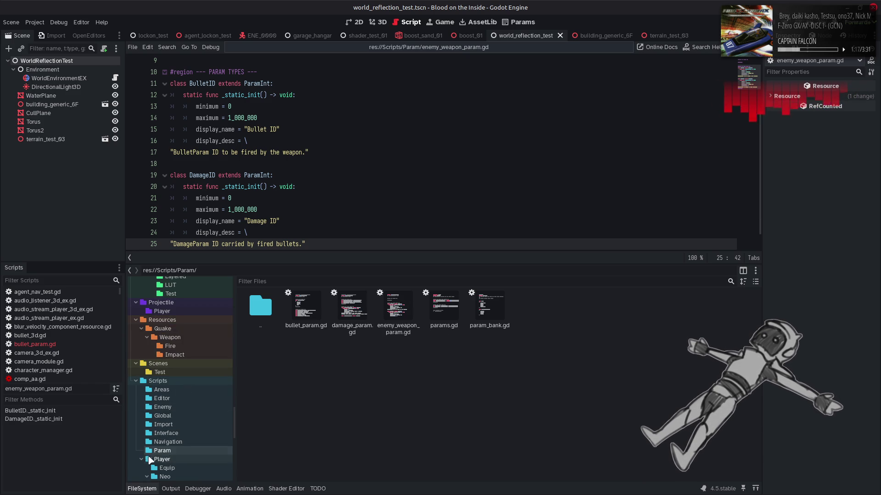
Collapse the file browser, flip to param_bank.gd and back, then view the BulletParam table
left_click(142, 489)
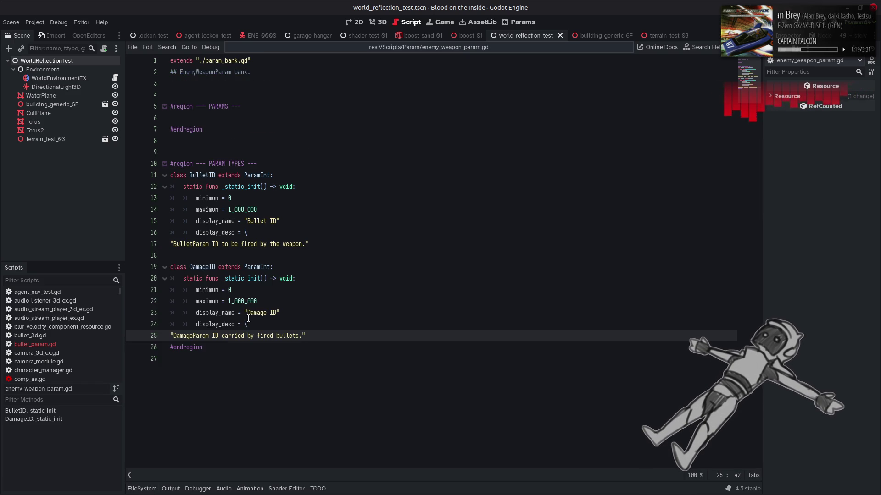
left_click(147, 489)
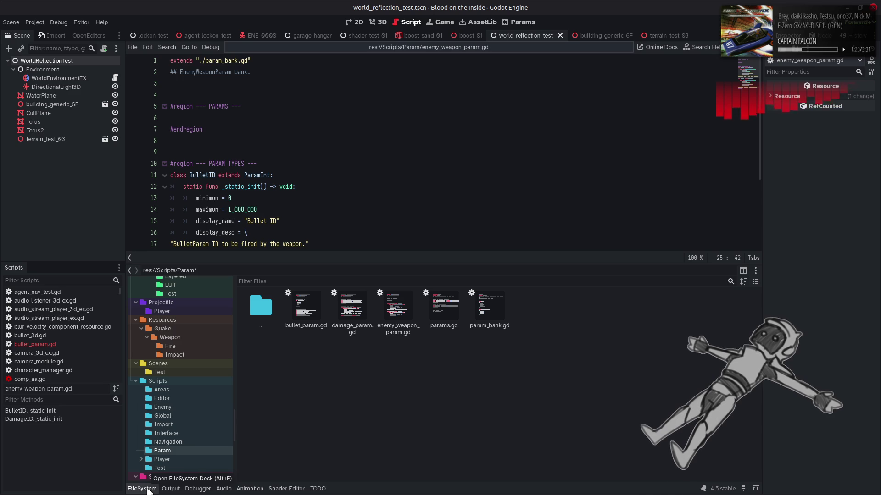
left_click(147, 490)
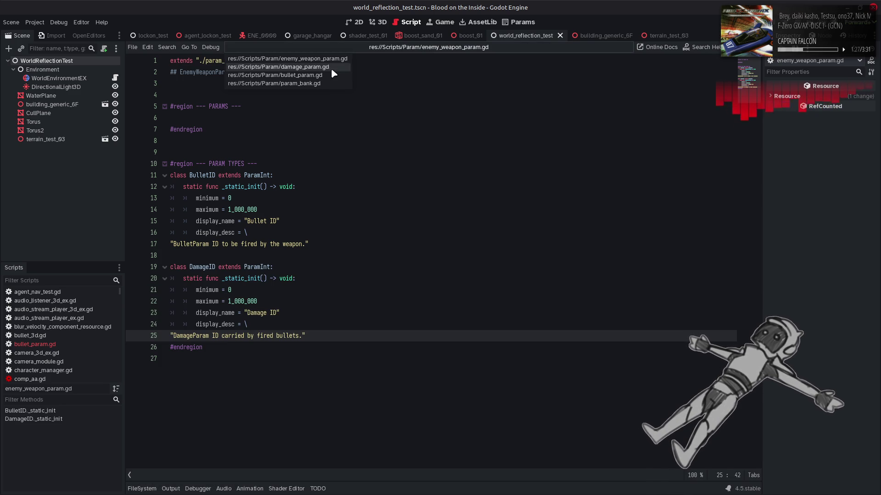
key("alt+Left")
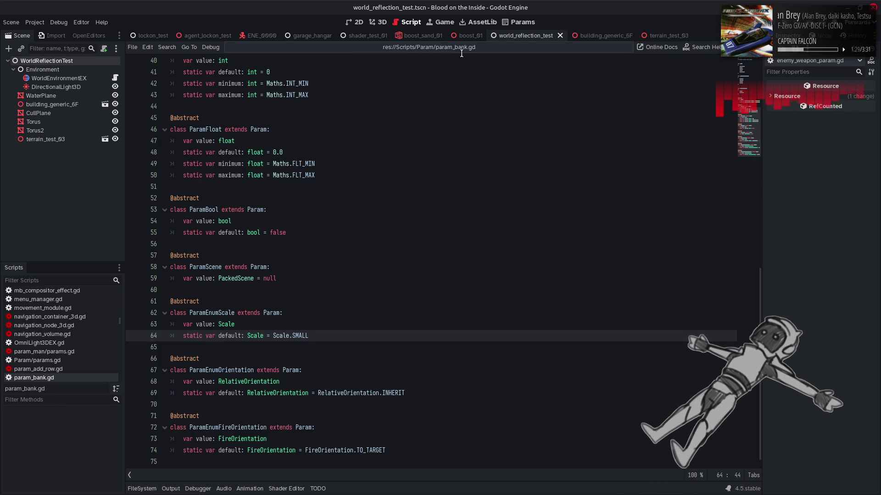
key("alt+Right")
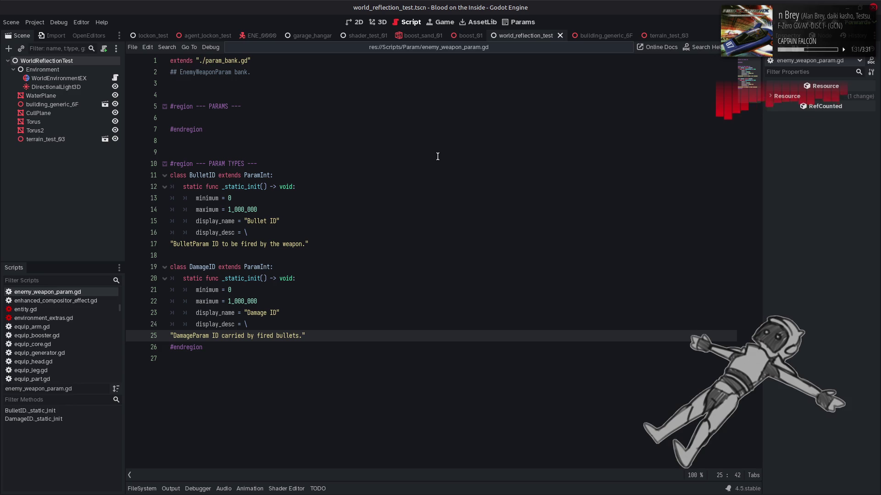
left_click(518, 22)
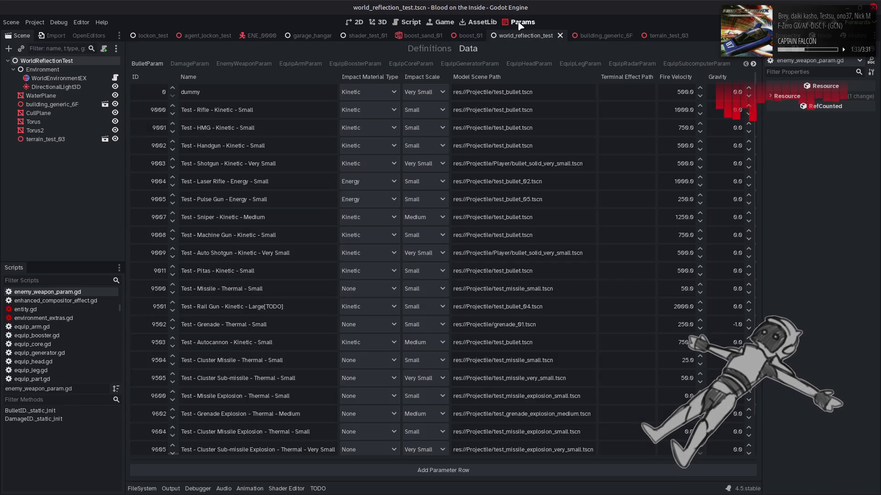
left_click(444, 49)
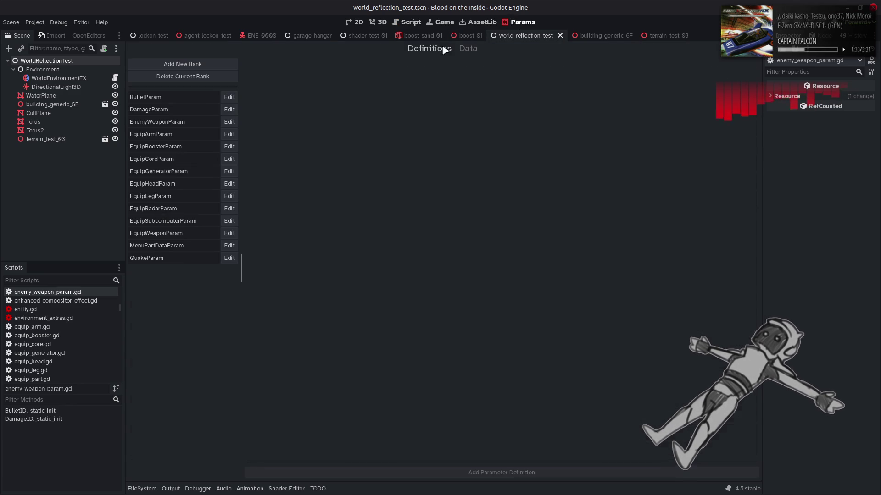
left_click(231, 122)
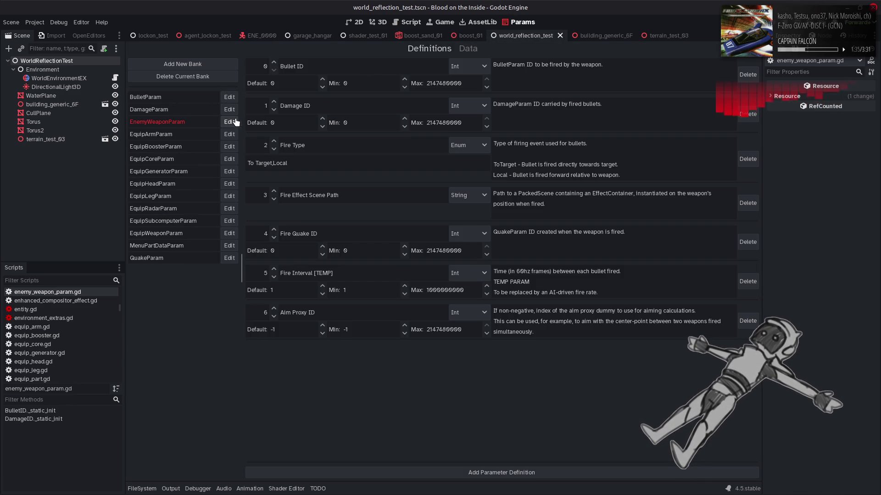
left_click(410, 25)
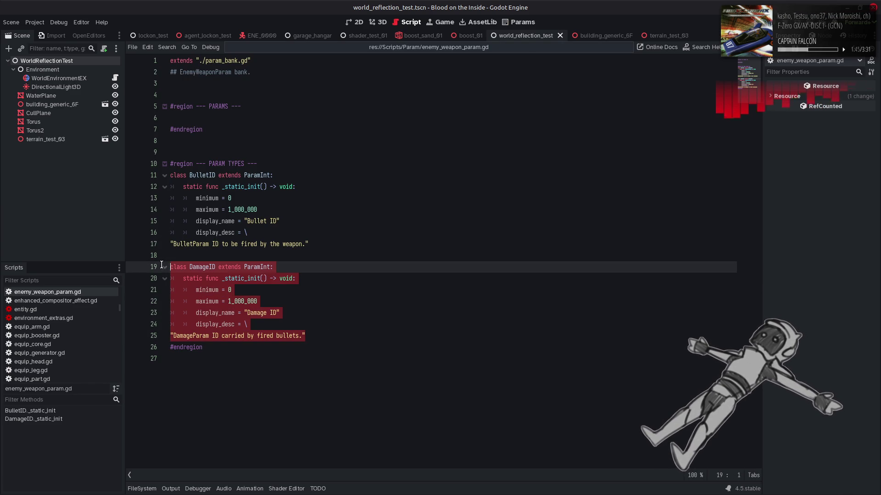
Paste a copy of the DamageID class below it and delete its minimum/maximum lines
left_click(319, 335)
key("Return")
key("Return")
type("class DamageID extends ParamInt: \tstatic func _static_init() -> void: \t\tminimum = 0 \t\tmaximum = 1_000_000 \t\tdisplay_name = \"Damage ID\" \t\tdisplay_desc = \\ \"DamageParam ID carried by fired bullets.\"")
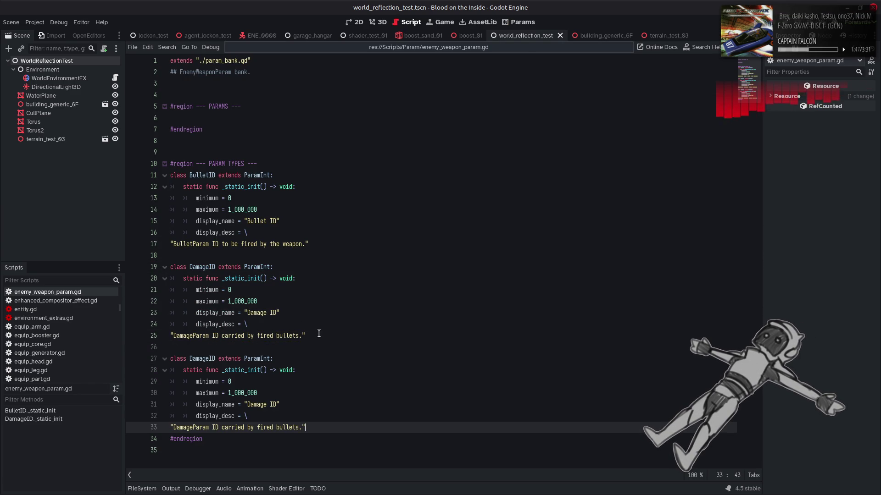
left_click_drag(260, 393, 126, 379)
key("BackSpace")
key("BackSpace")
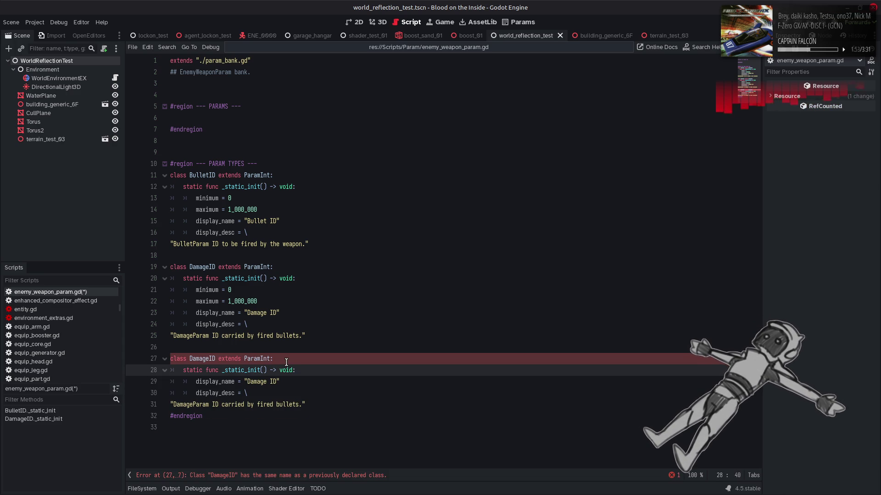
Rename the copied class to FireOrientation
double_click(206, 360)
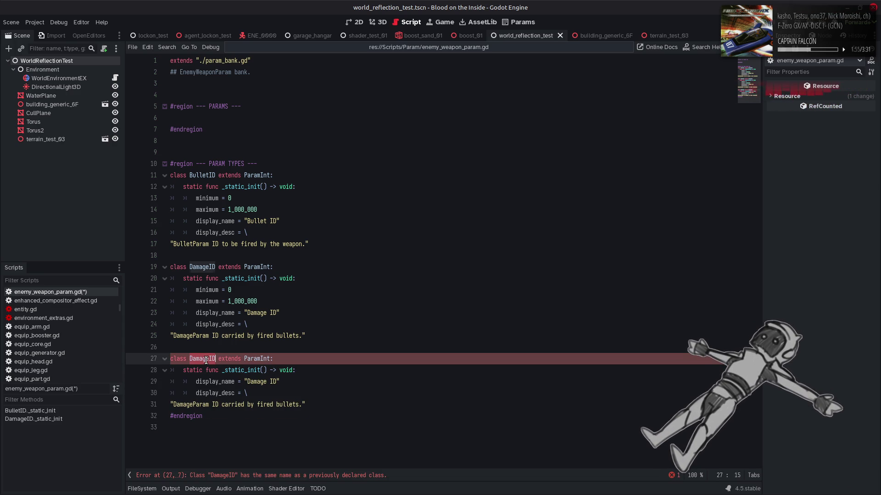
type("FireType")
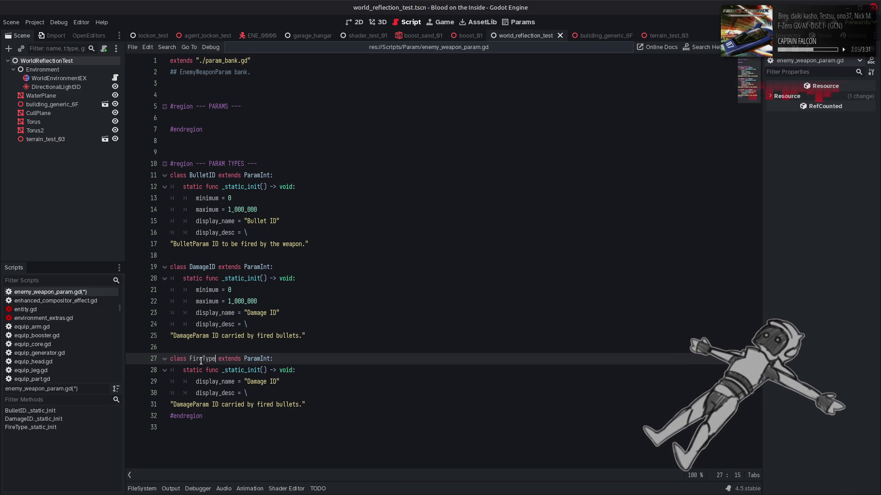
left_click_drag(199, 360, 215, 360)
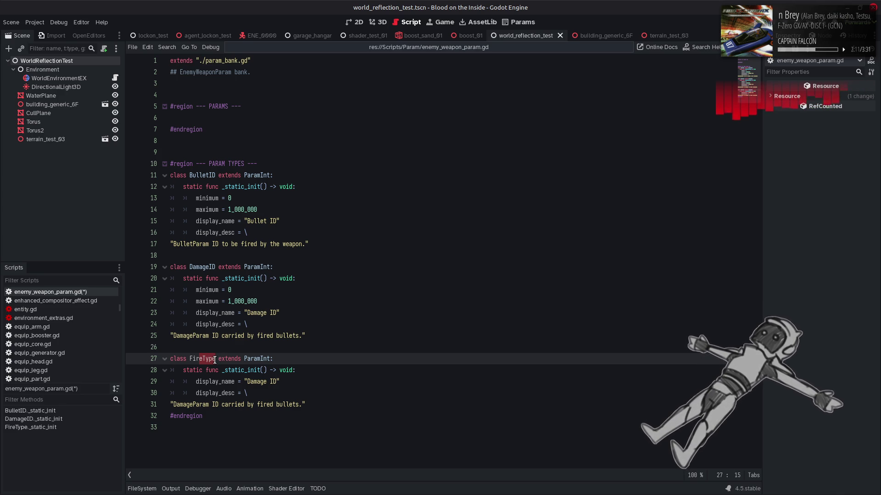
type("Orient")
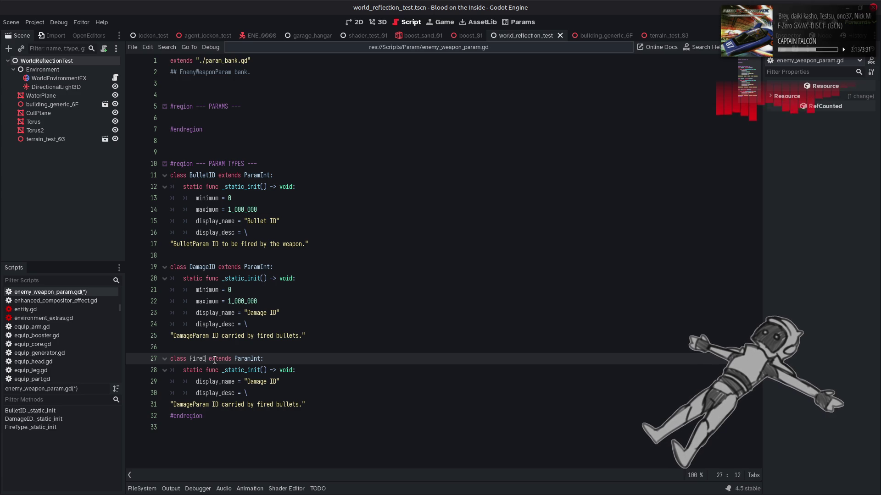
type("ation")
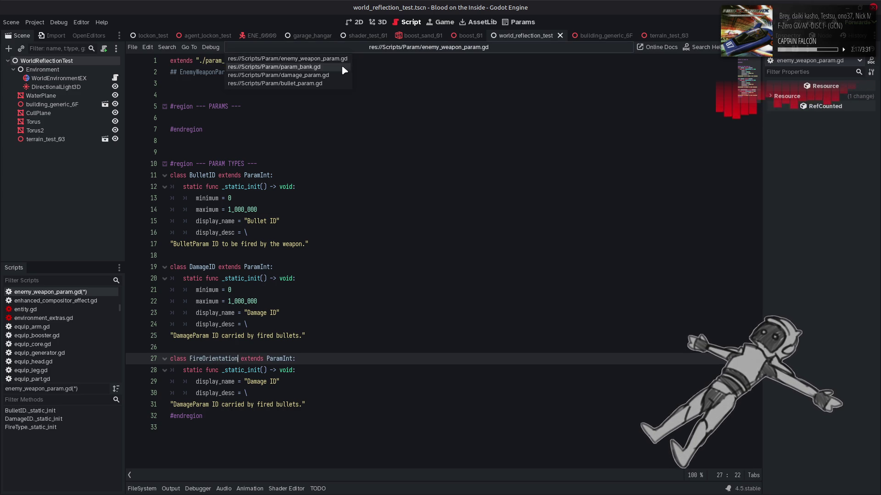
Make FireOrientation extend ParamEnumFireOrientation, copying the class name from param_bank.gd
left_click(224, 60, "ctrl")
double_click(246, 426)
key("ctrl+c")
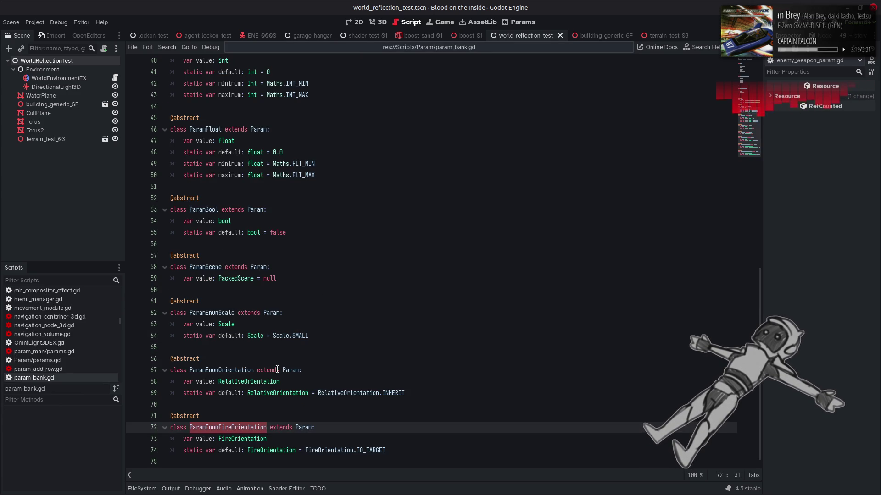
left_click(403, 56)
left_click(266, 58)
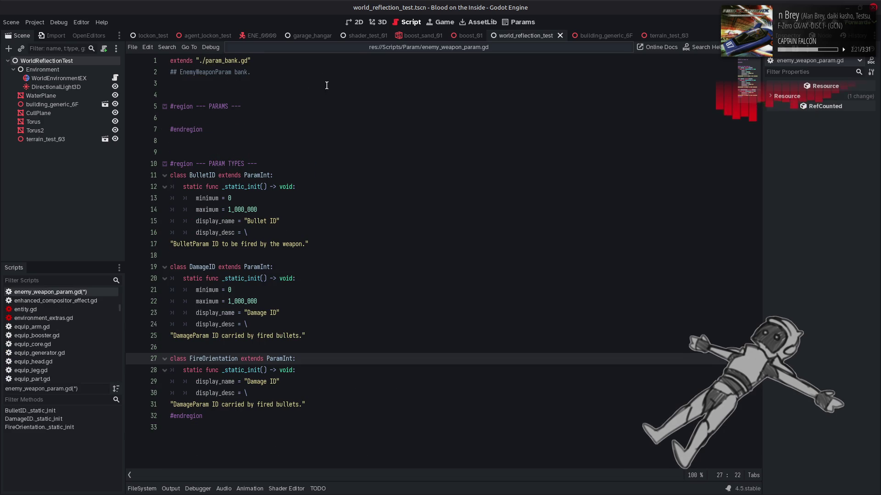
double_click(290, 359)
key("ctrl+v")
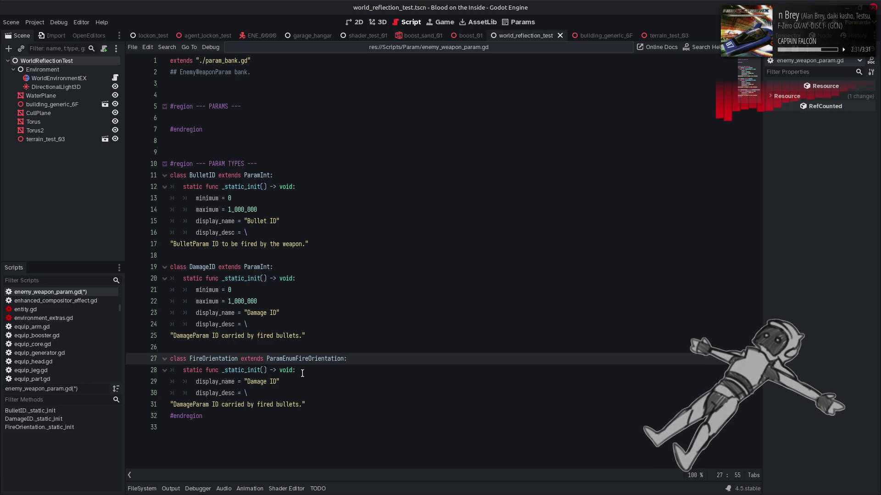
Set the class's display_name to "Fire Orientation"
double_click(252, 383)
left_click_drag(272, 384, 277, 384)
type("Fire Orientation")
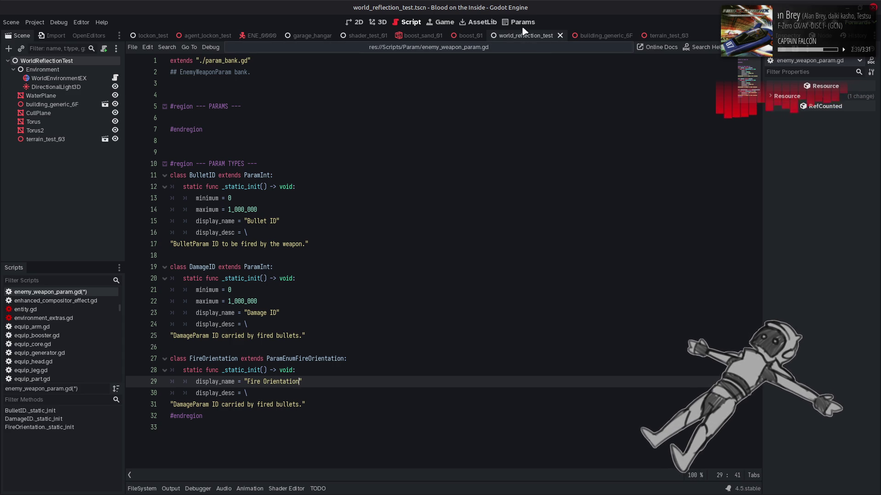
Replace line 31's DamageParam description with the Fire Type description from the Params editor
left_click(522, 25)
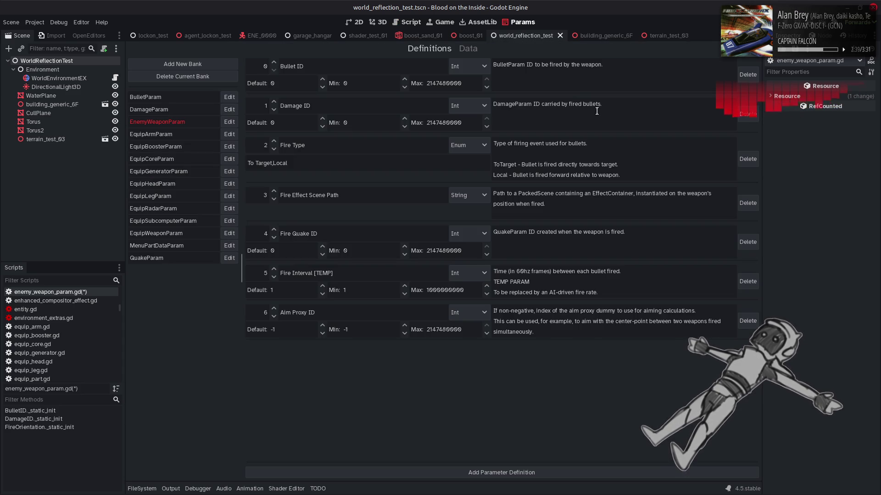
left_click(629, 171)
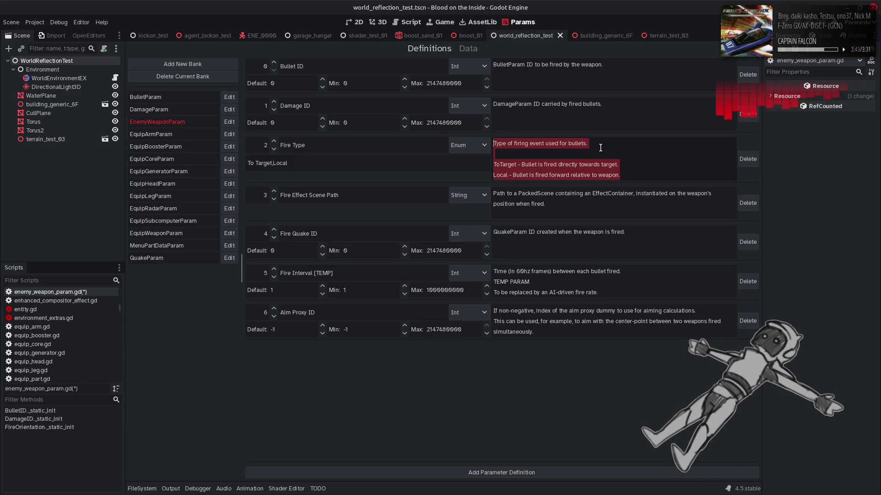
left_click(408, 22)
left_click_drag(302, 404, 174, 405)
type("Type of firing event used for bullets.  ToTarget - Bullet is fired directly towards target. Local - Bullet is fired forward relative to weapon.")
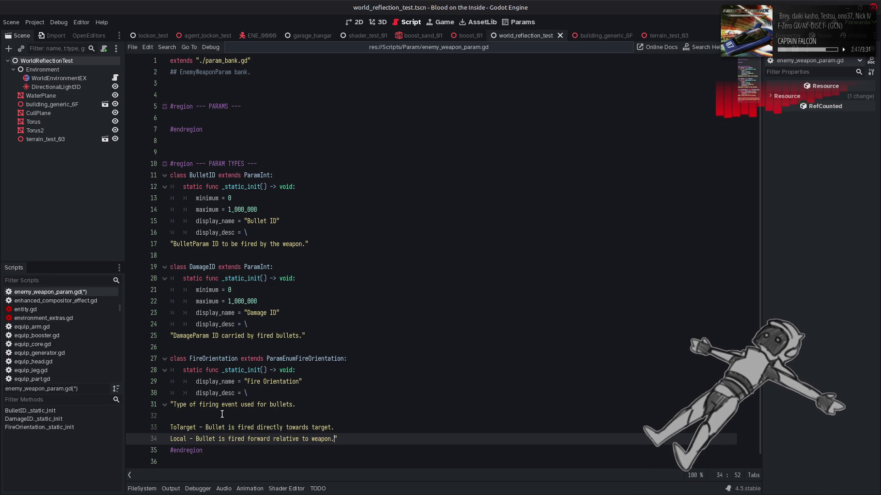
Rewrite the first sentence as "Initial orientation of bullets fired from the weapon."
left_click_drag(304, 404, 176, 406)
key("BackSpace")
key("BackSpace")
type("Orientation of fi")
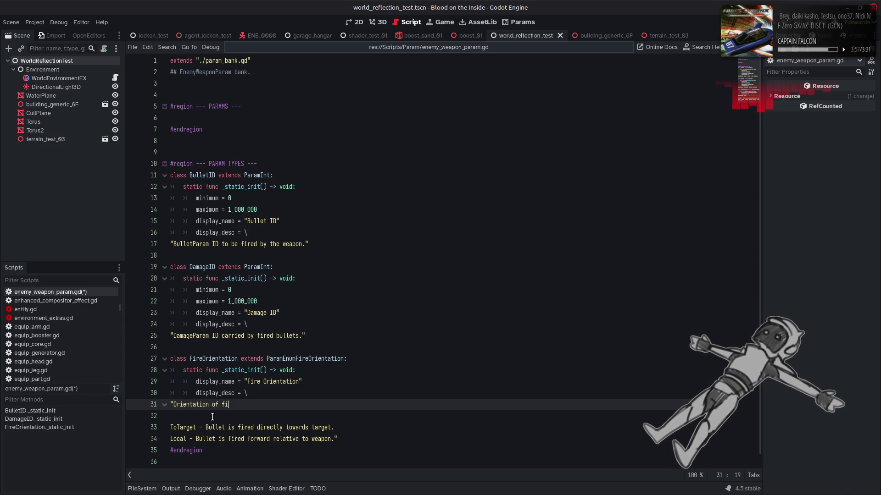
type("lle")
key("ctrl+BackSpace")
key("ctrl+BackSpace")
type("llets")
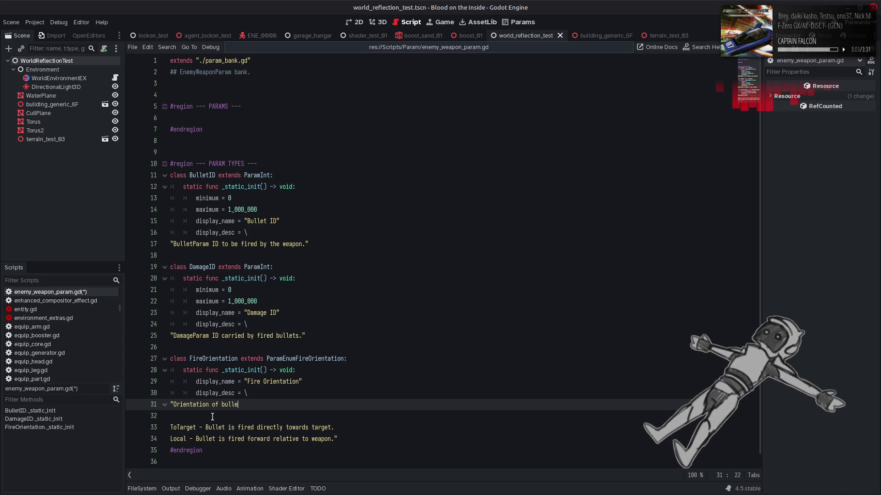
type(" fired from t")
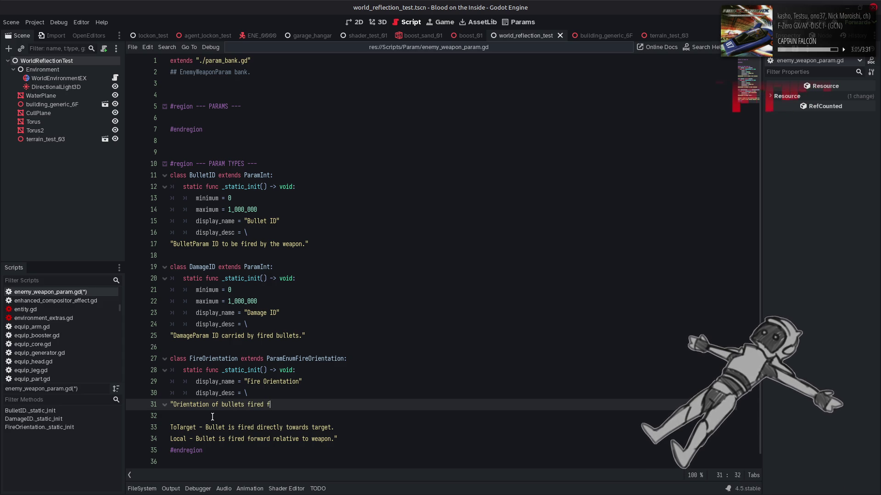
type("he weapon.")
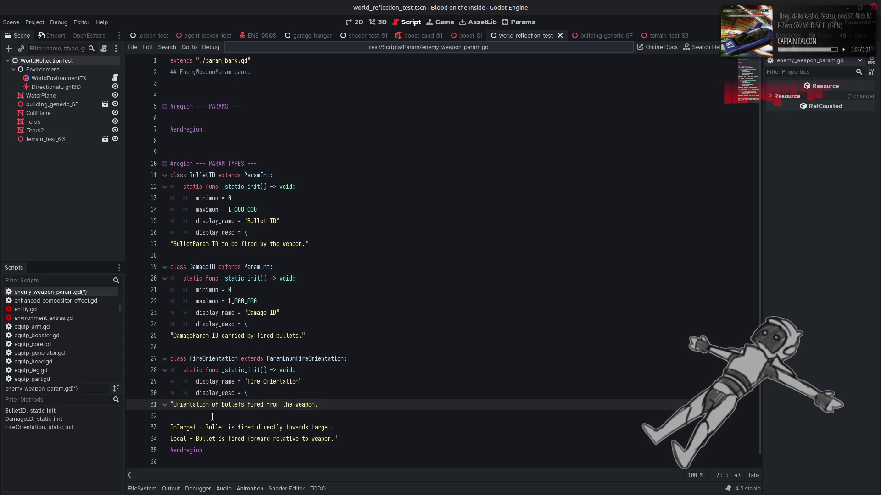
key("ctrl+Left")
key("ctrl+Left")
key("ctrl+Left")
key("ctrl+Left")
key("ctrl+Left")
key("Right")
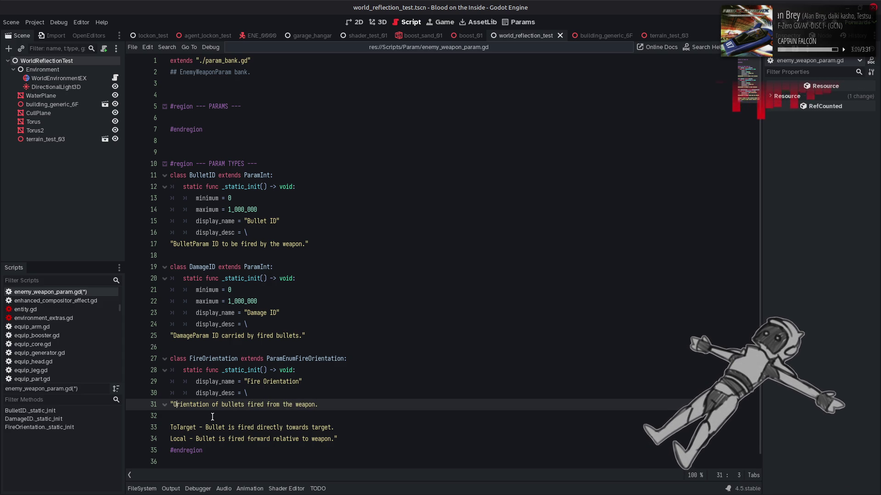
key("BackSpace")
type("Initial o")
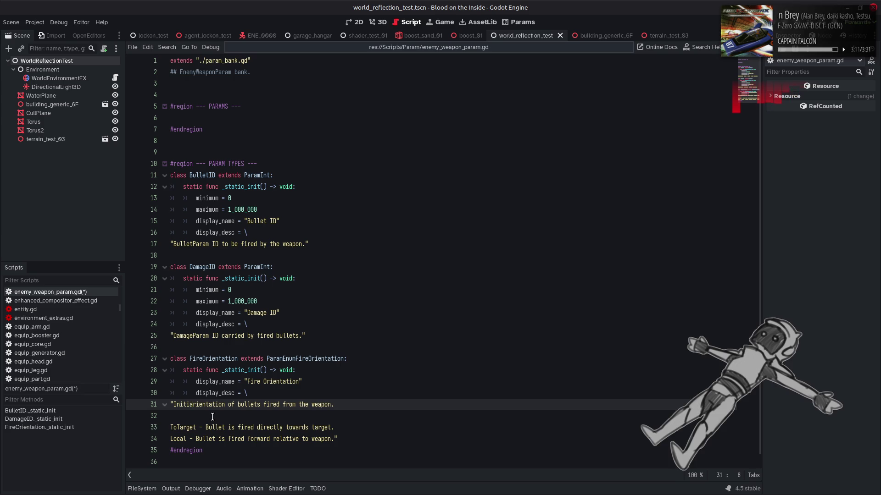
Change the option ToTarget to "To Target" and save the script
left_click(446, 386)
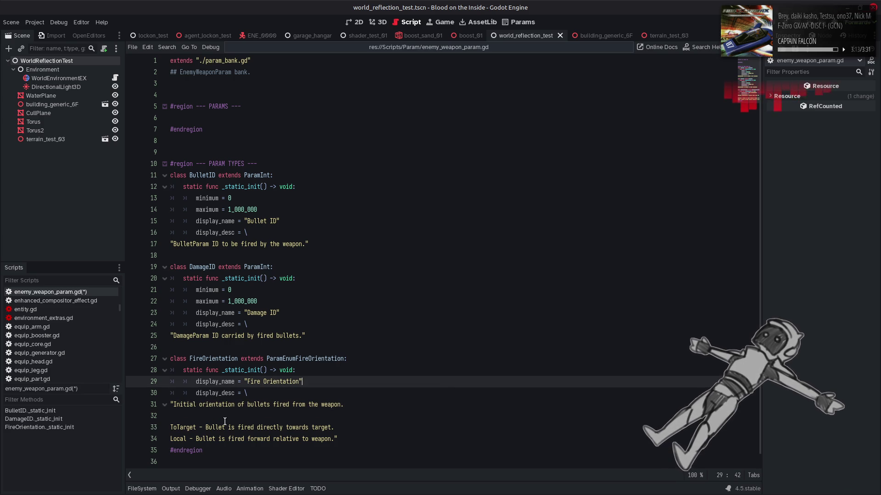
left_click(176, 428)
left_click(410, 419)
key("ctrl+s")
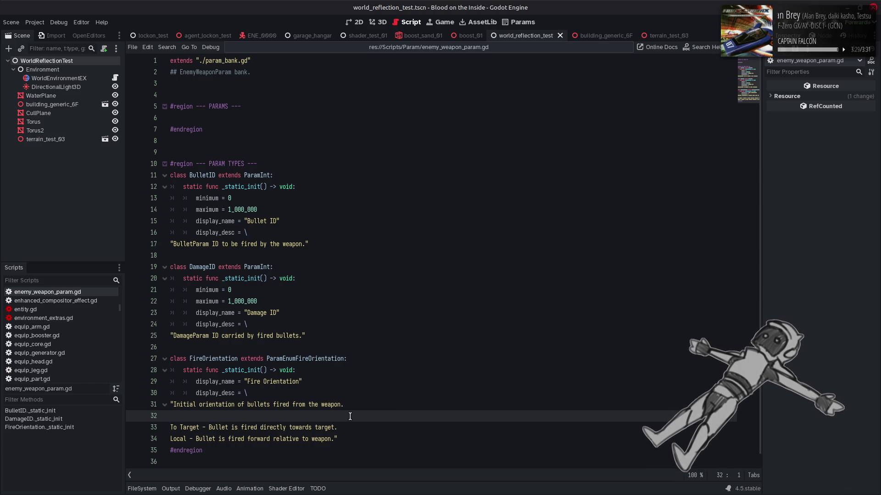
Reword the options to "towards the intended target" and "relative to the weapon", save, and compare with Params
left_click(315, 427)
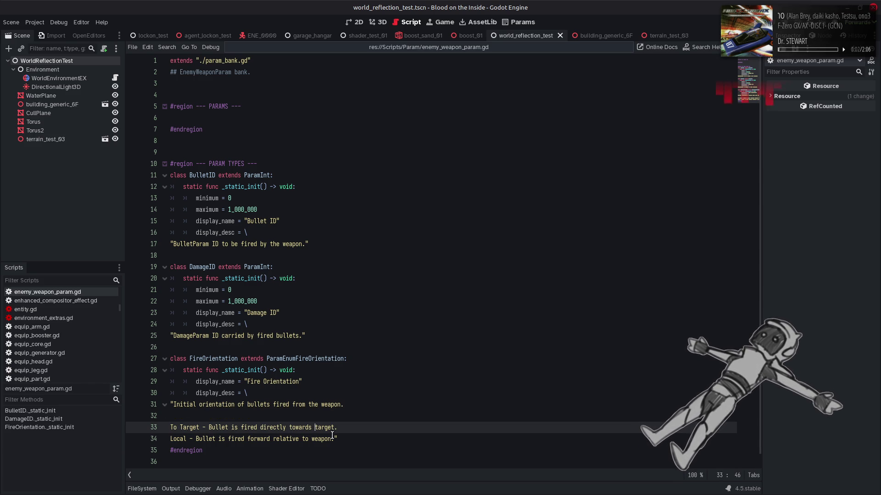
type("the intended")
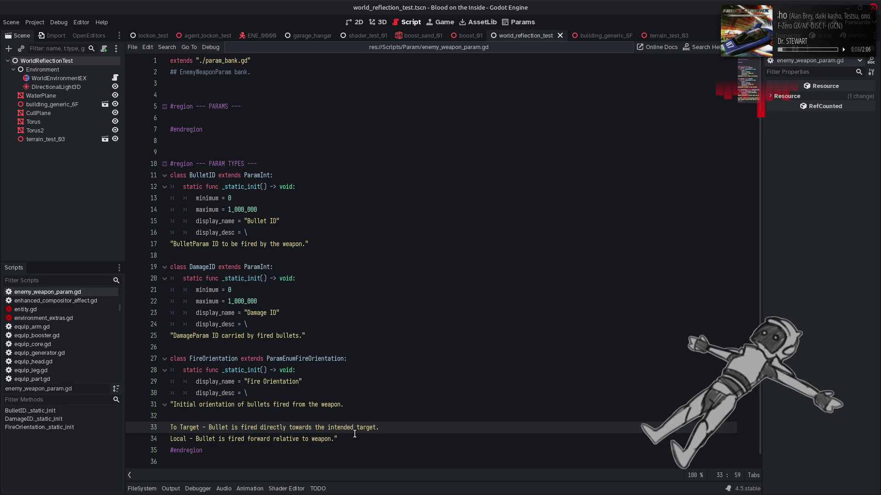
left_click(309, 438)
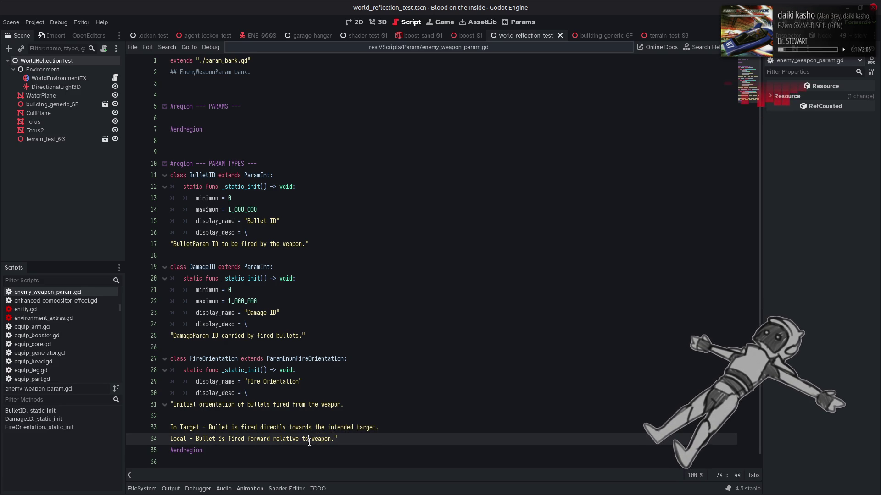
type("the")
key("End")
key("ctrl+s")
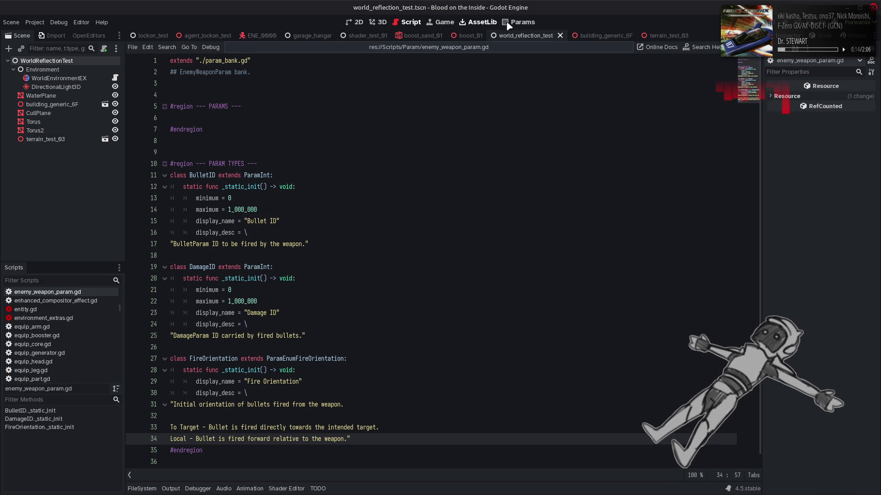
left_click(526, 23)
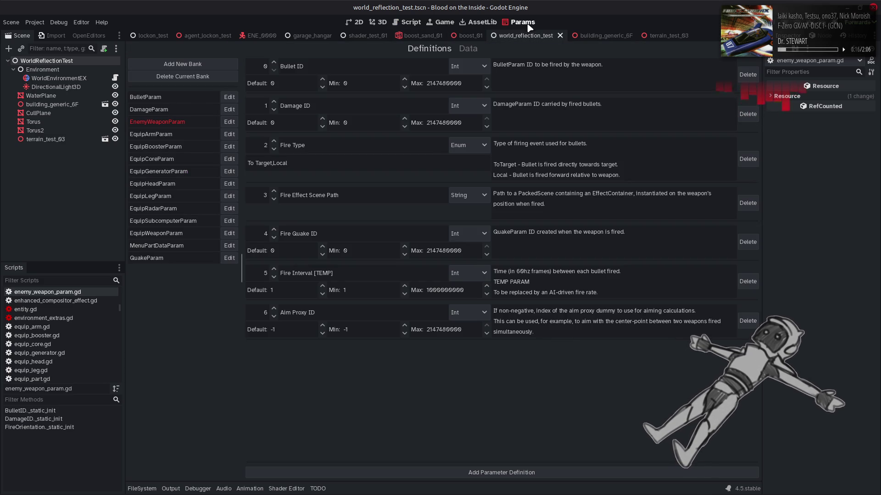
left_click(410, 22)
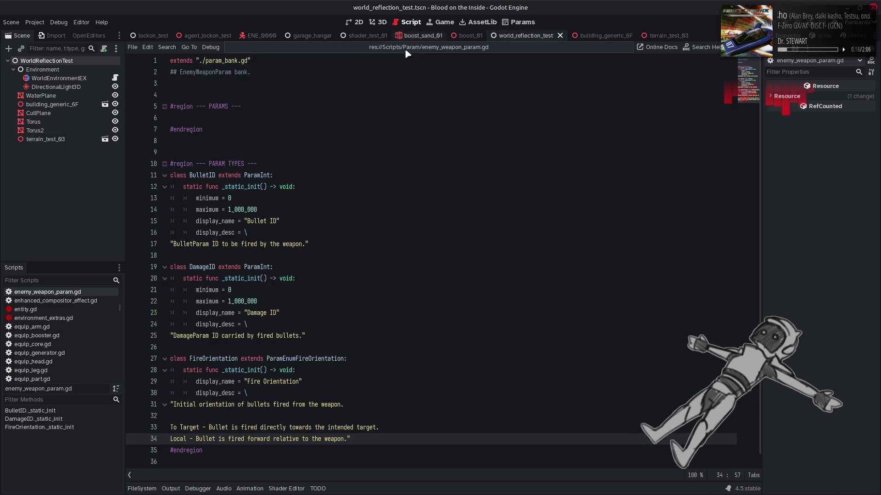
Look up ParamScene in param_bank.gd and add class FireEffectScene extends ParamScene
left_click(293, 69)
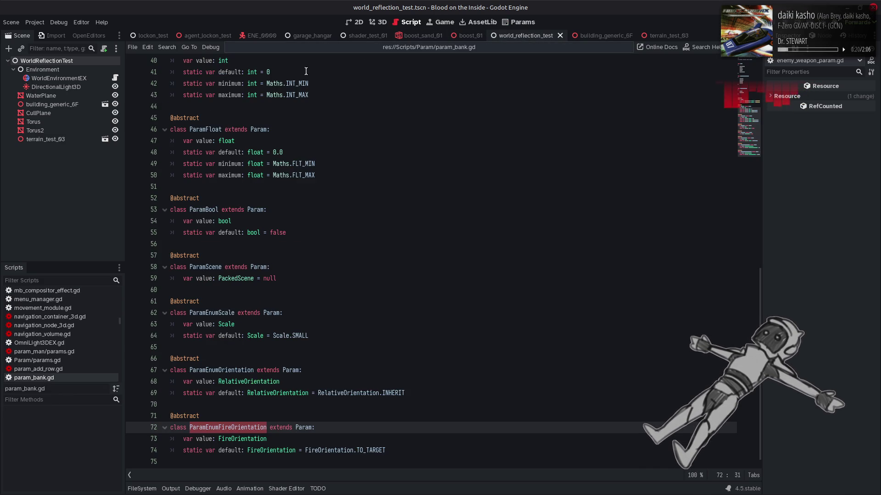
double_click(207, 267)
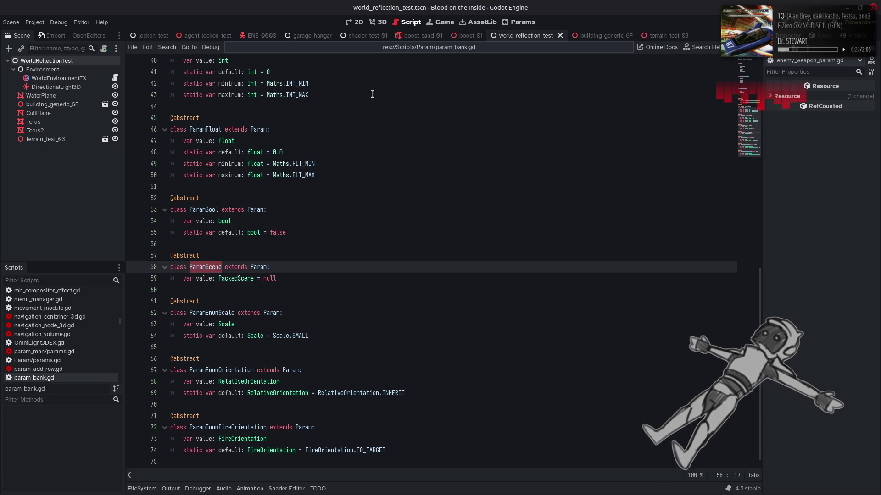
left_click(376, 47)
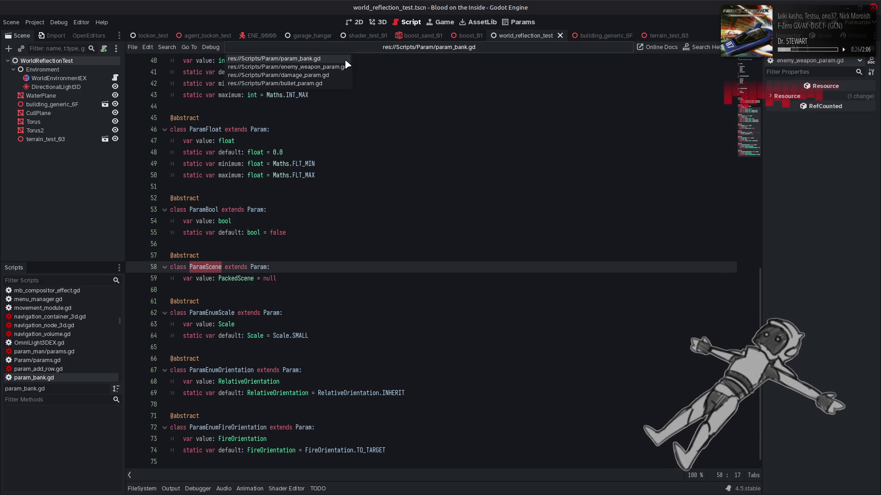
left_click(328, 67)
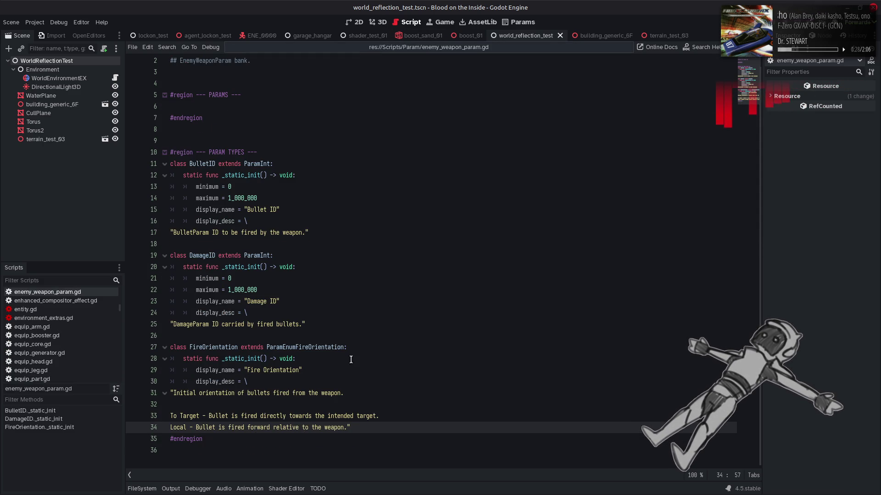
key("Return")
key("Return")
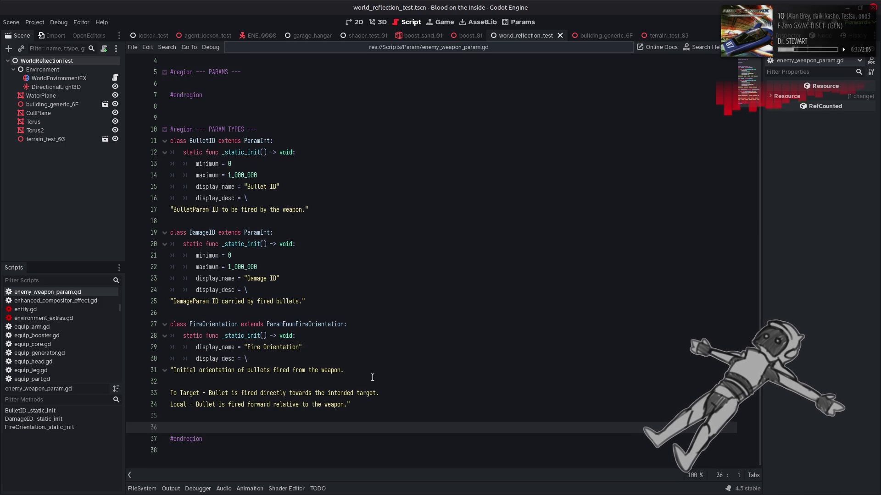
type("class FireEffectScene extend s ParamScene:")
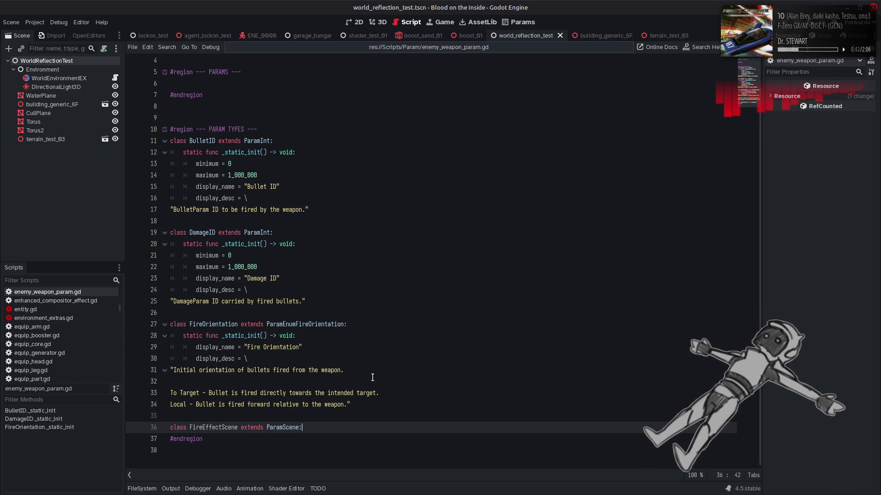
Paste the _static_init block into FireEffectScene with display_name "Fire Effect Scene", then view Params
left_click_drag(344, 370, 186, 337)
key("ctrl+c")
left_click(318, 428)
key("Return")
key("ctrl+v")
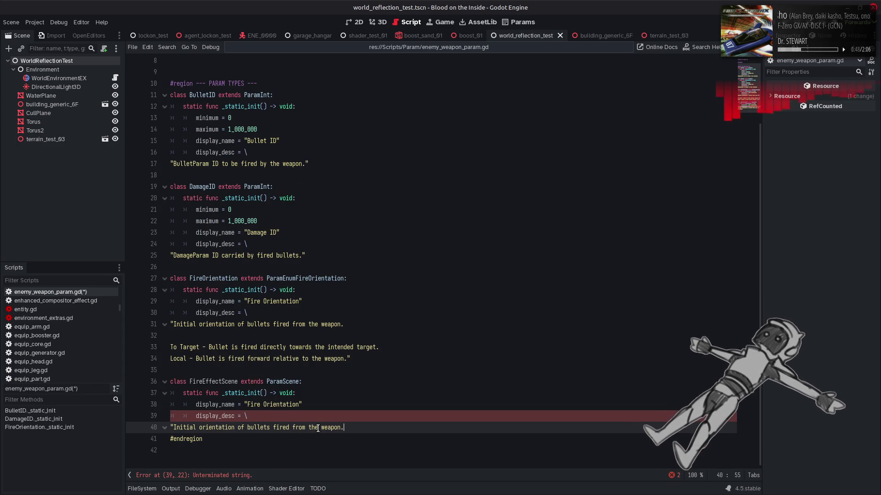
type("\"")
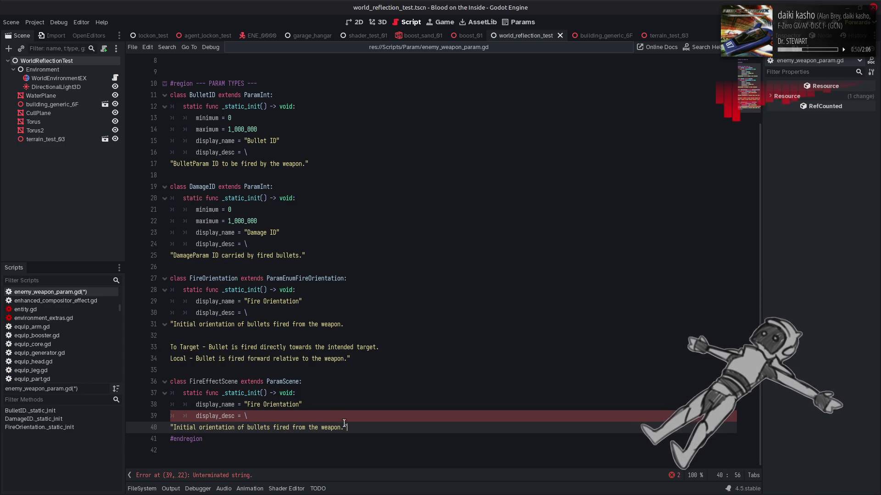
left_click(294, 405)
key("ctrl+shift+Left")
key("ctrl+shift+Left")
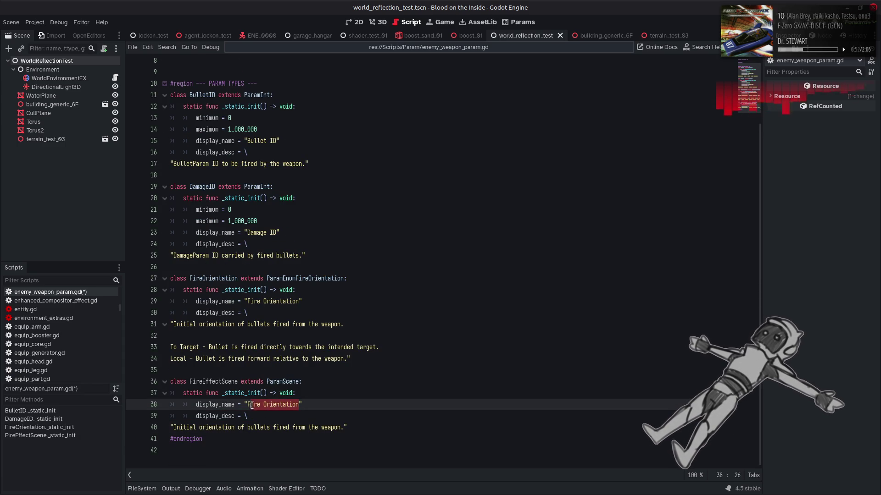
type("ire Ef")
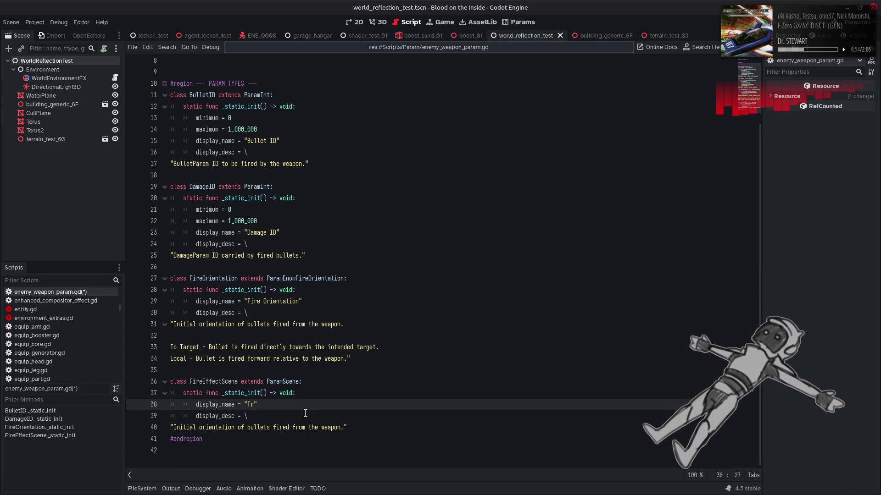
type("fect Scene")
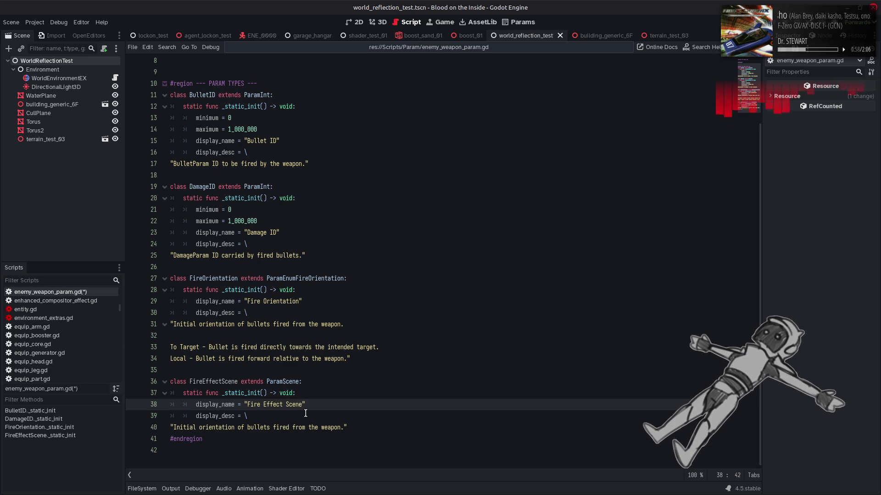
left_click(523, 22)
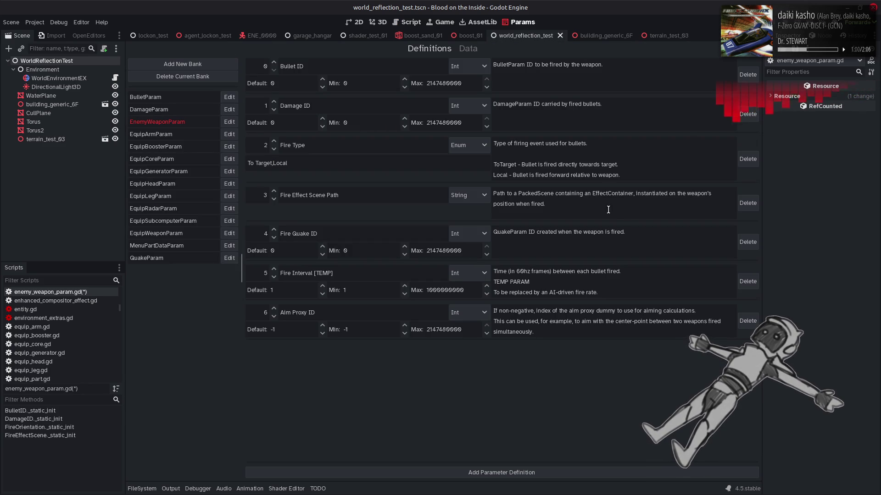
Give FireEffectScene the fire effect description ending "at the bullet's origin point" and save
left_click(407, 22)
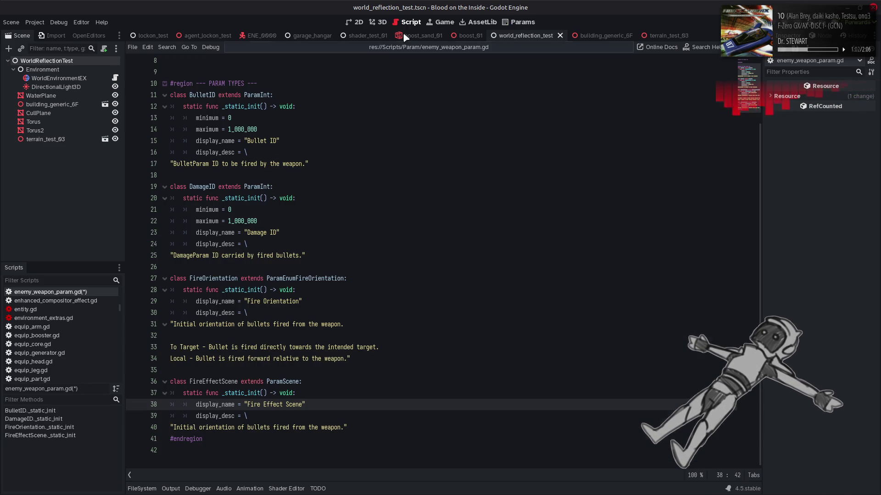
left_click_drag(343, 426, 175, 428)
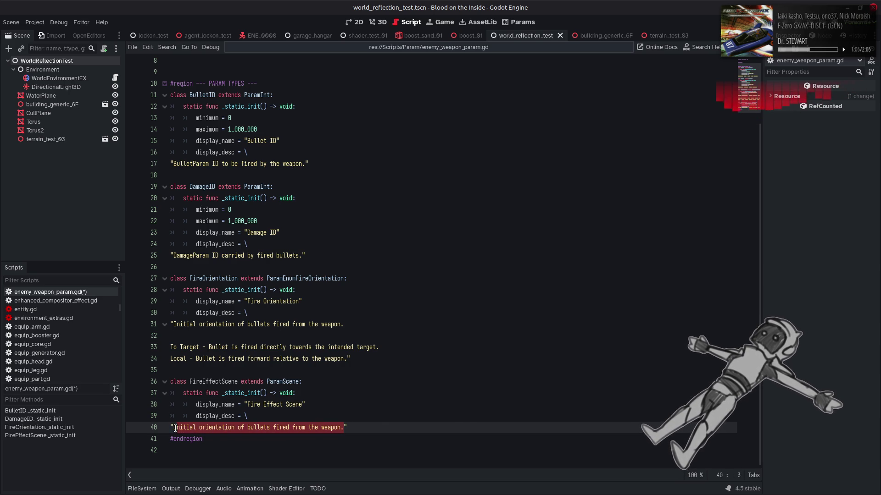
type("Path to a PackedScene containing an EffectContainer, instantiated on the weapon's position when fired.")
key("ctrl+s")
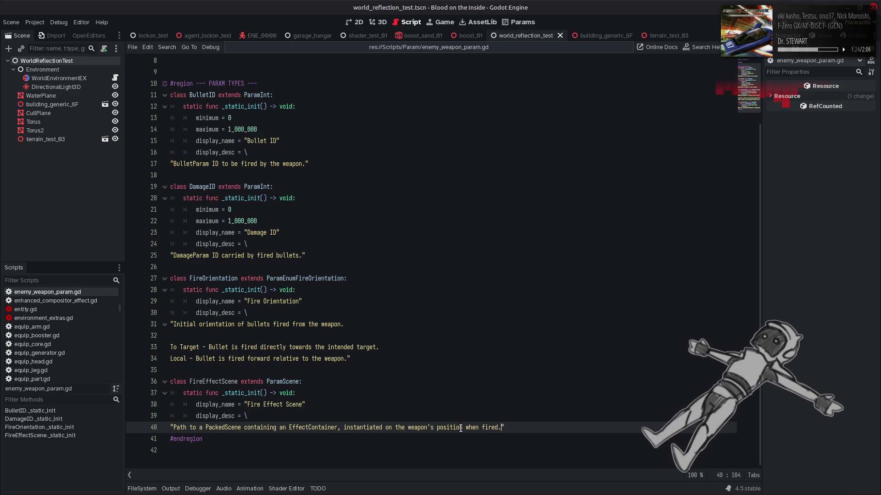
left_click_drag(462, 428, 387, 429)
type("at the bullet")
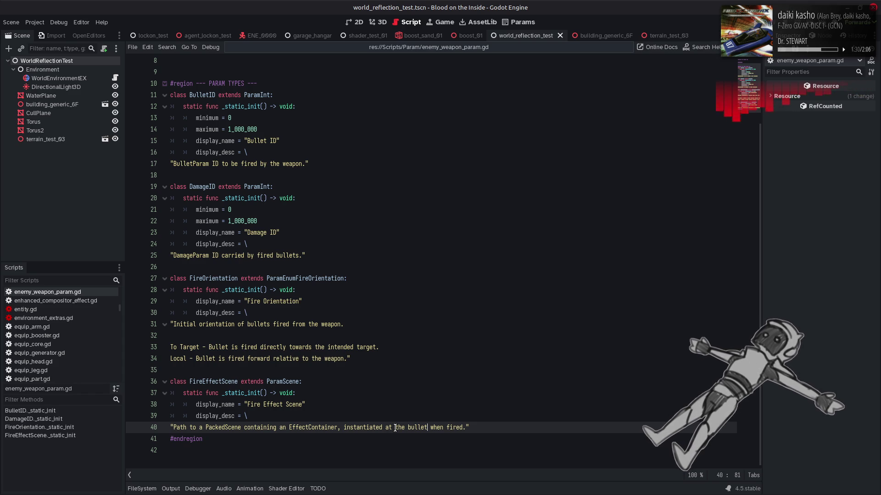
type("'s ori")
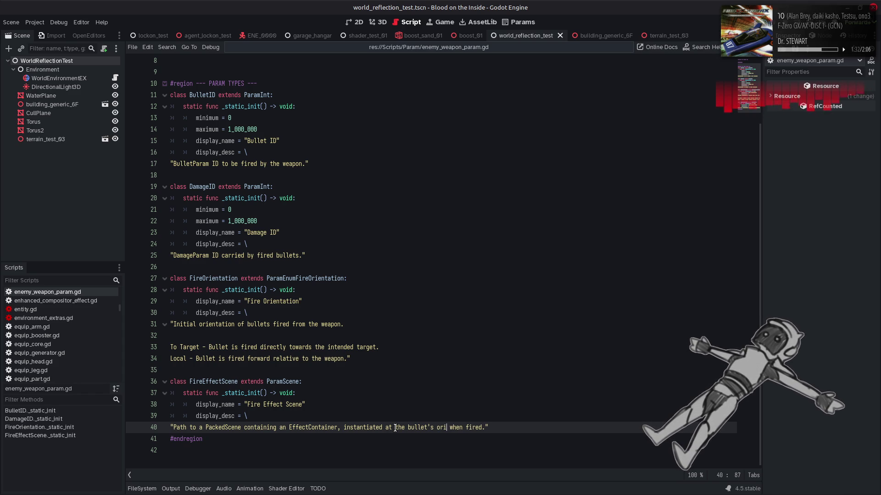
type("gin point")
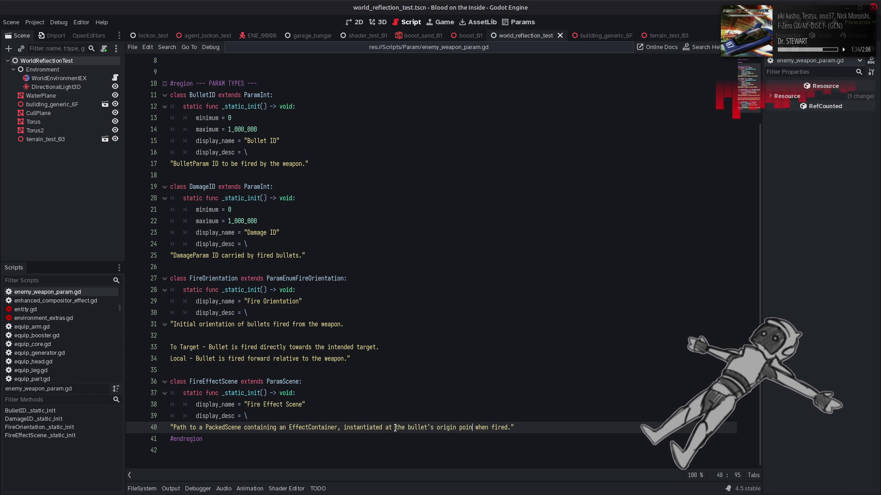
key("ctrl+s")
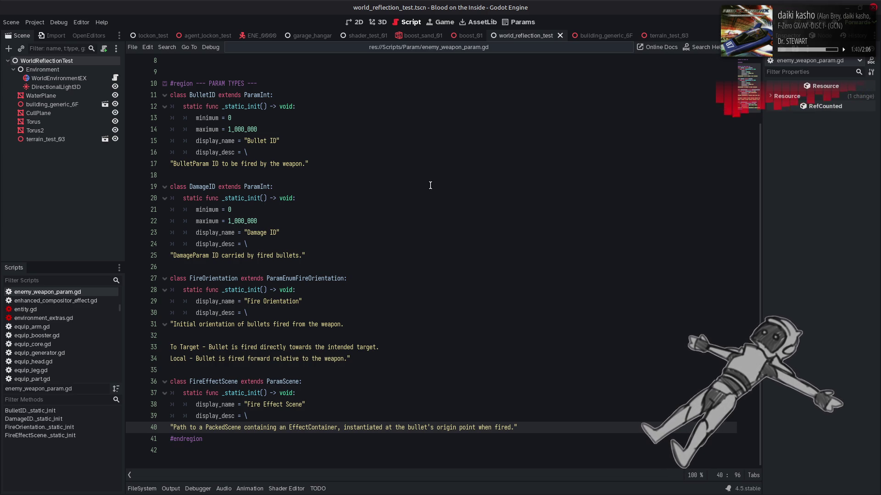
left_click(520, 22)
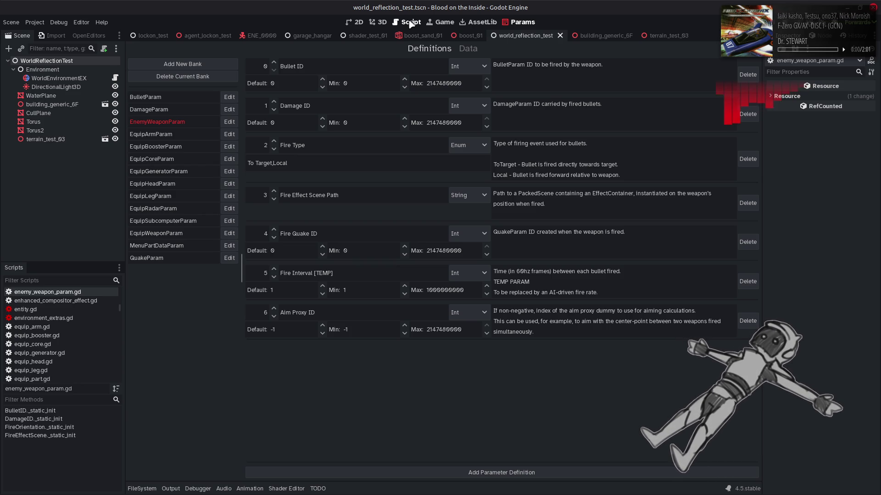
Review the DamageID class and Params definitions, then open bullet_param.gd from recent scripts
left_click(410, 23)
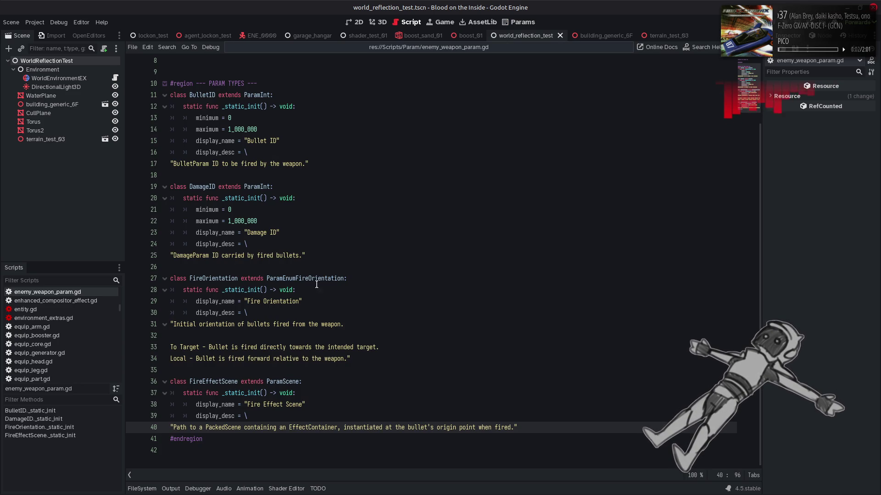
left_click_drag(315, 255, 139, 183)
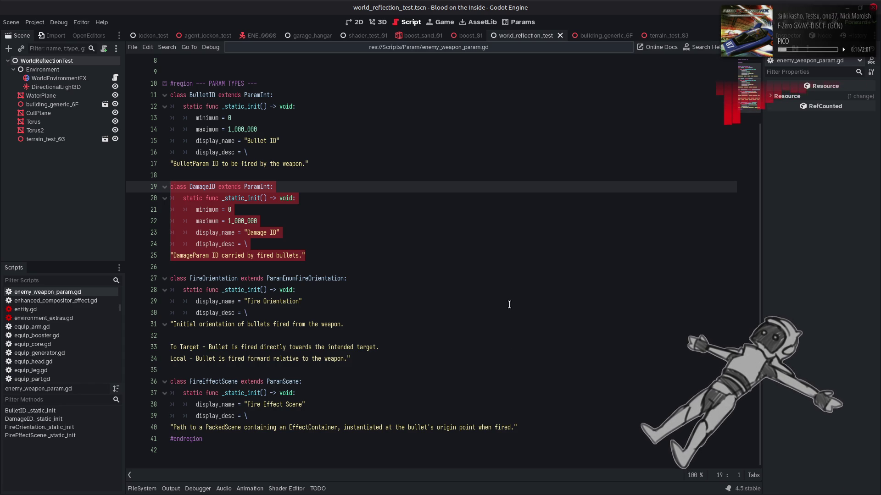
left_click(476, 177)
left_click(518, 24)
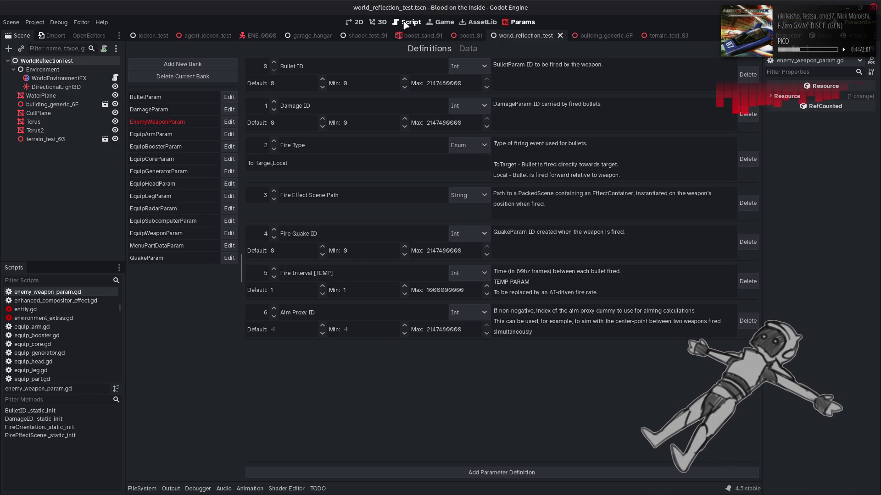
left_click(405, 23)
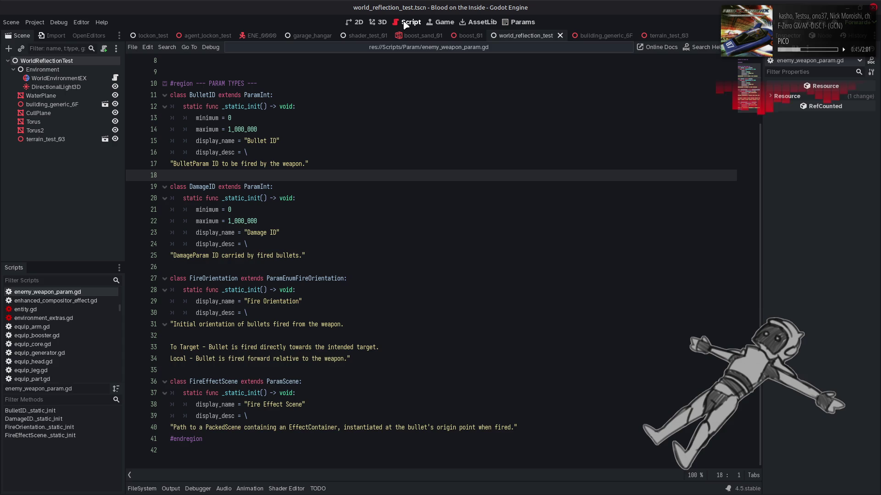
left_click(360, 48)
left_click(321, 84)
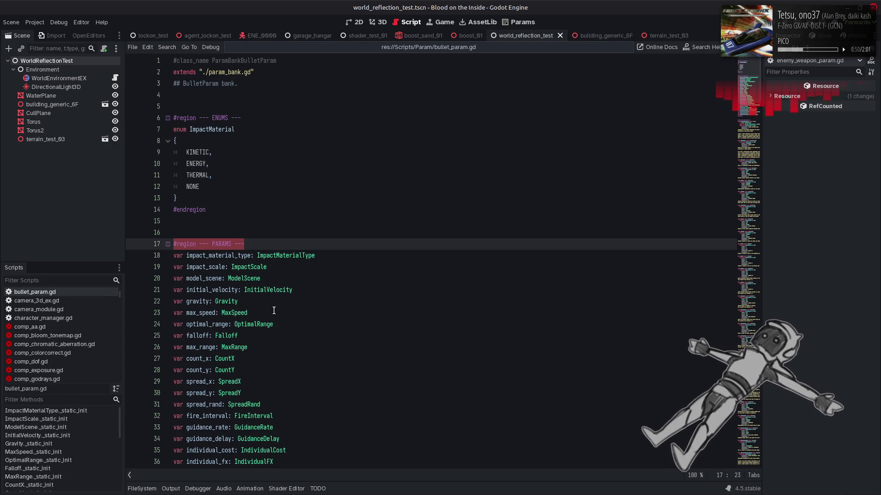
Find and select the FireInterval class definition in bullet_param.gd
scroll(277, 286, "down", 2)
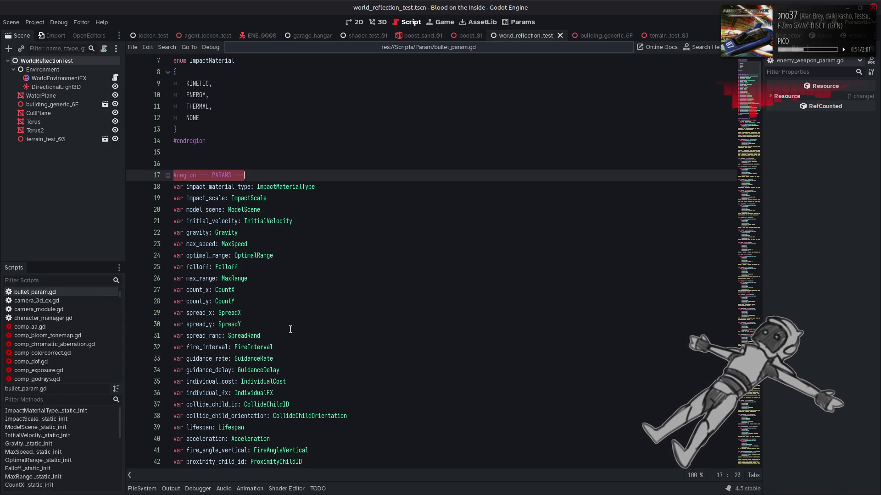
double_click(268, 348)
key("ctrl+f")
left_click(646, 476)
left_click(755, 475)
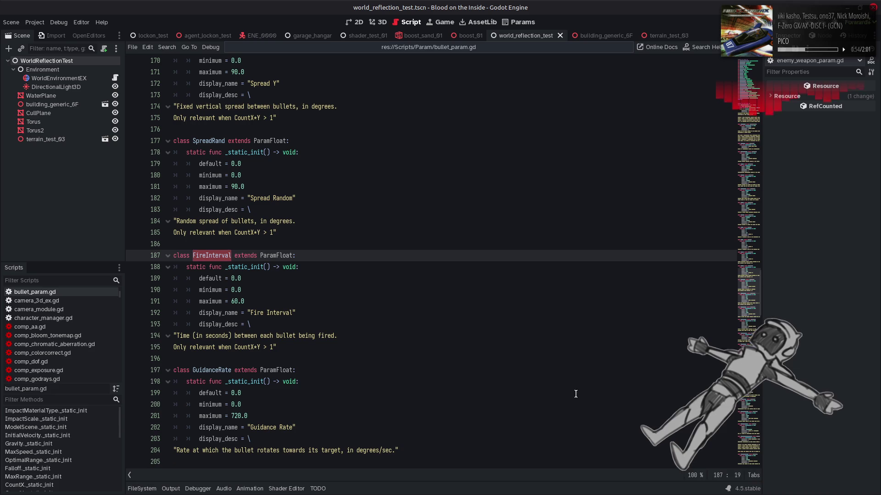
left_click_drag(146, 274, 141, 255)
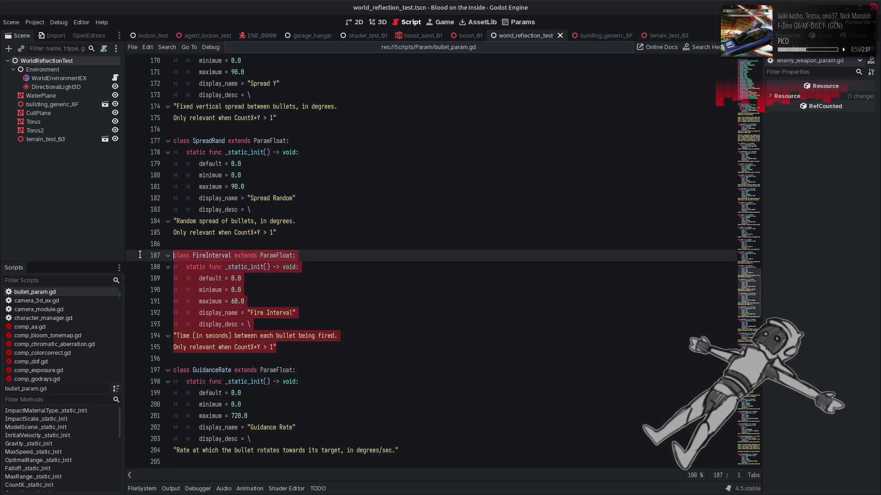
Review the EquipWeaponParam bank's definitions, then open enemy_weapon_param.gd from recent scripts
mouse_move(408, 48)
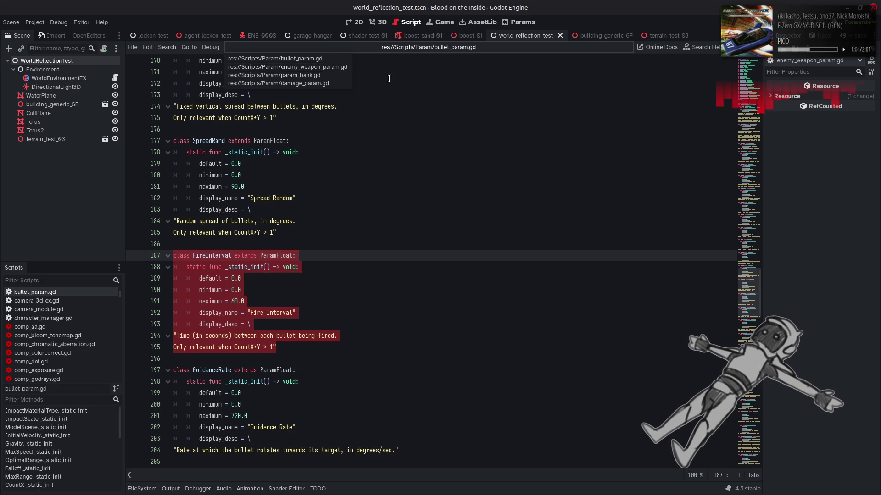
left_click(523, 22)
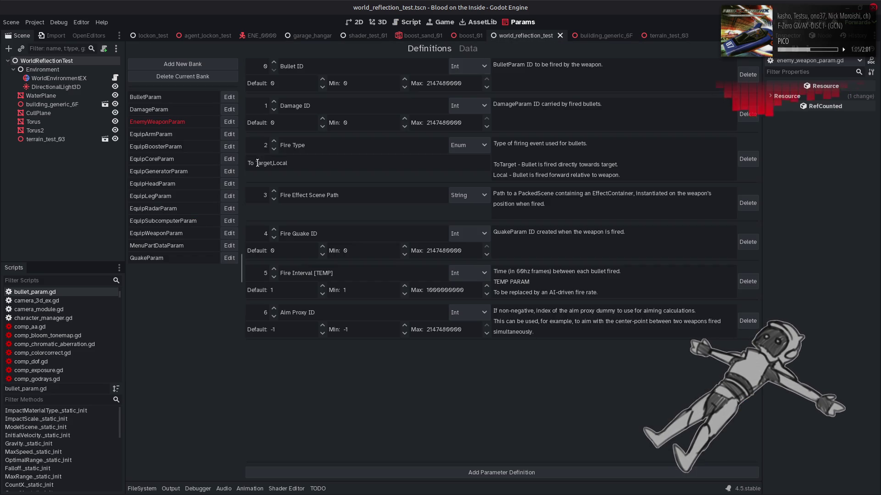
left_click(229, 233)
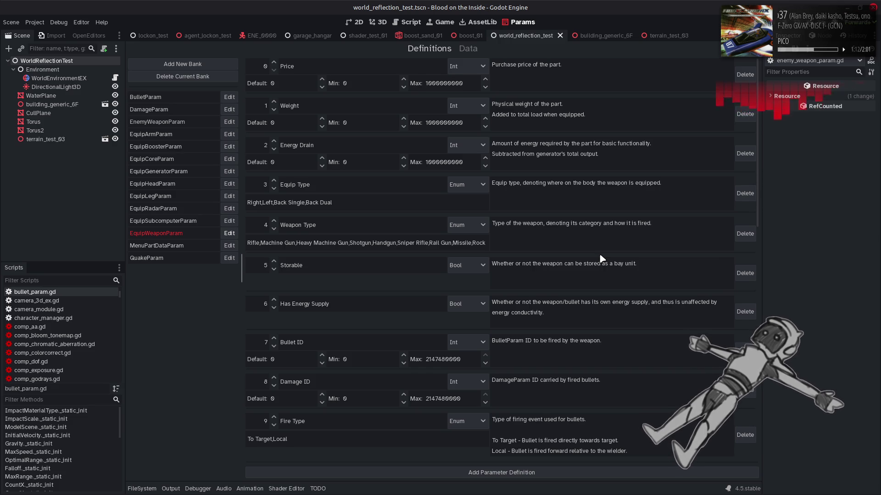
scroll(601, 259, "down", 5)
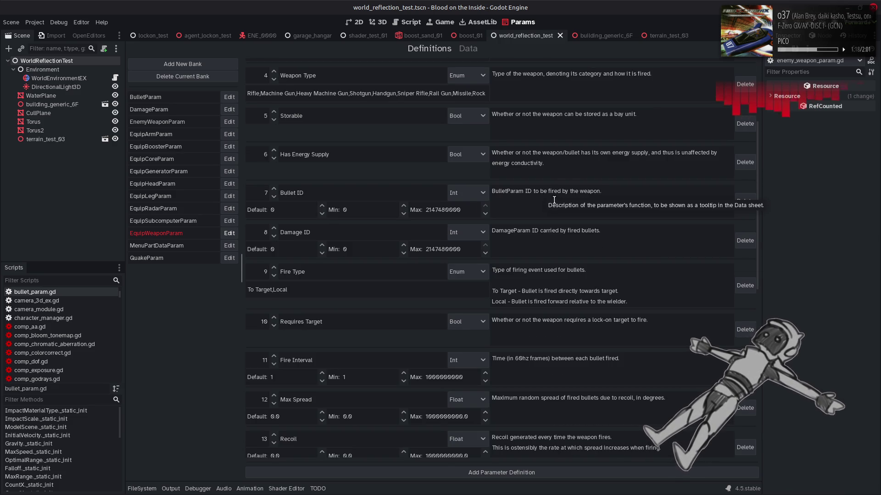
left_click(406, 23)
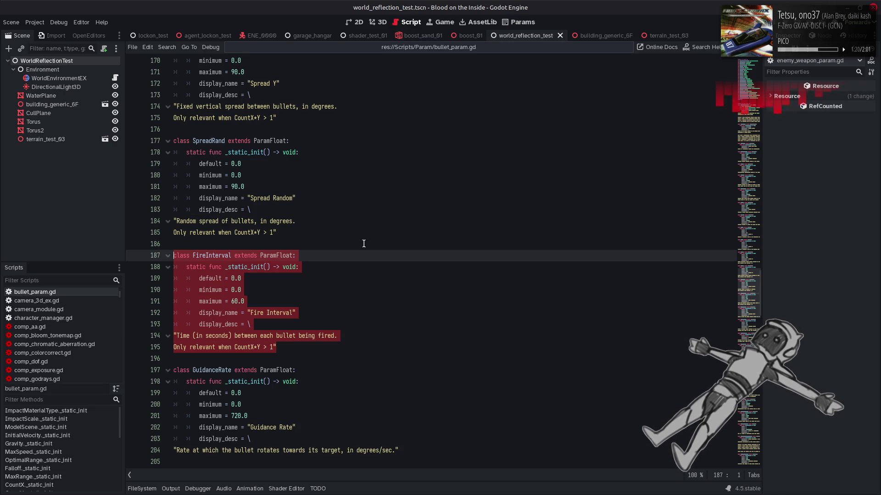
left_click(428, 47)
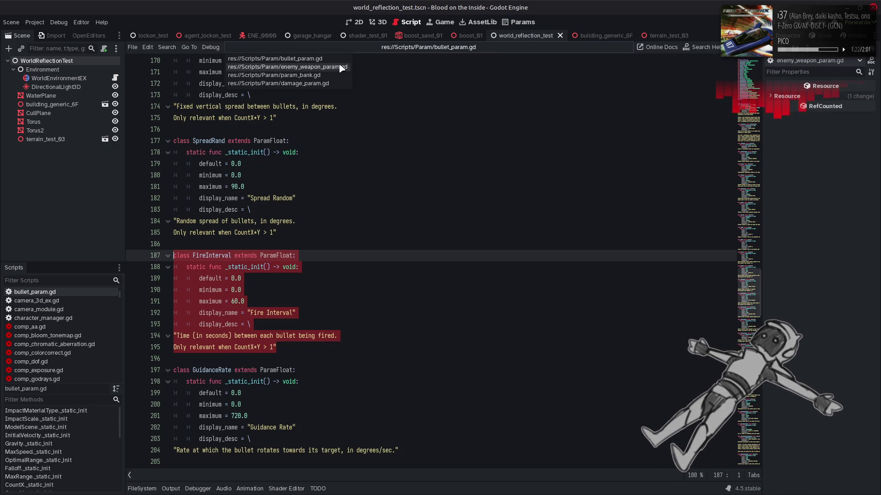
left_click(341, 67)
Paste a copy of the DamageID class before #endregion and rename it FireInterval
mouse_move(315, 255)
left_mouse_down()
mouse_move(222, 204)
mouse_move(155, 185)
left_mouse_up()
key("ctrl+c")
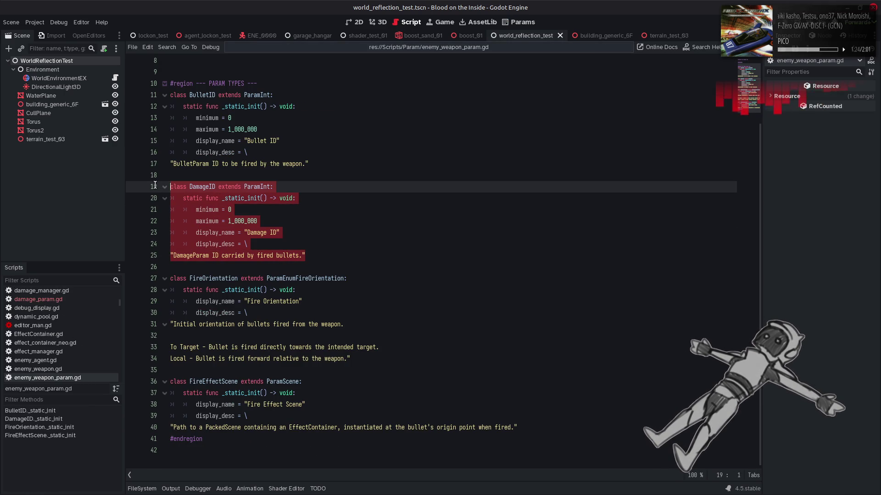
left_click(551, 430)
key("Return")
key("Return")
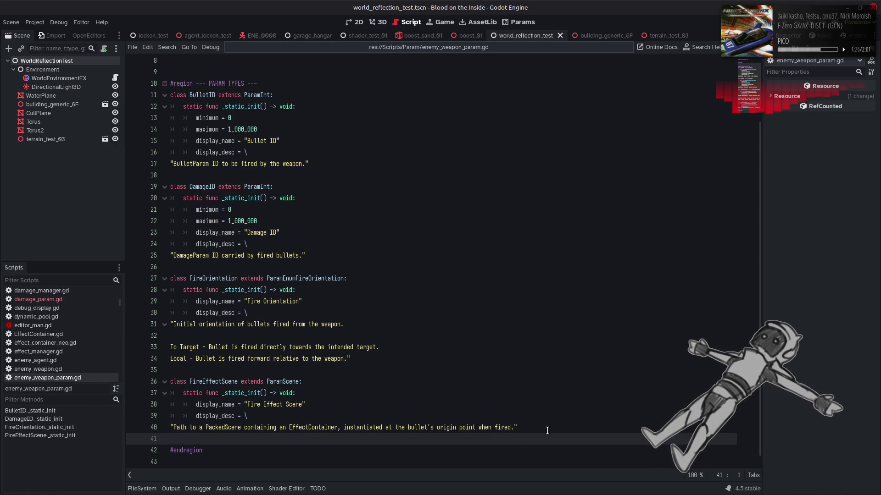
key("ctrl+v")
double_click(268, 393)
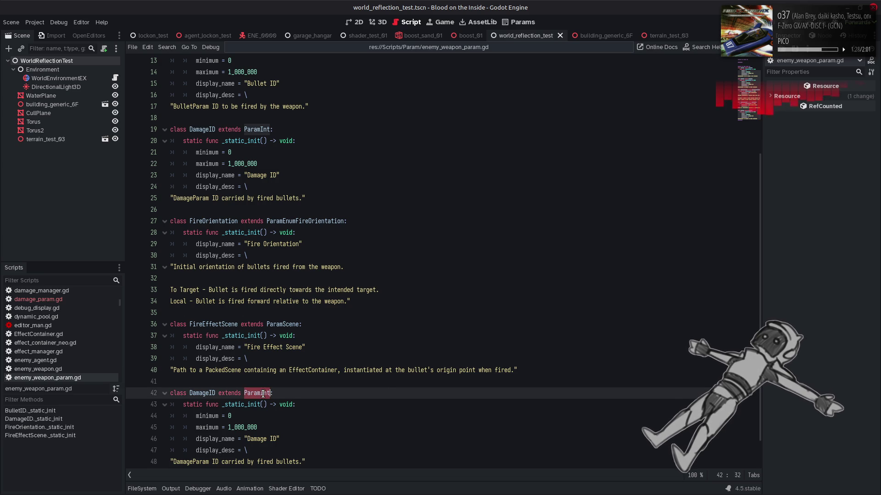
type("F")
key("ctrl+z")
double_click(203, 393)
type("FireInterva")
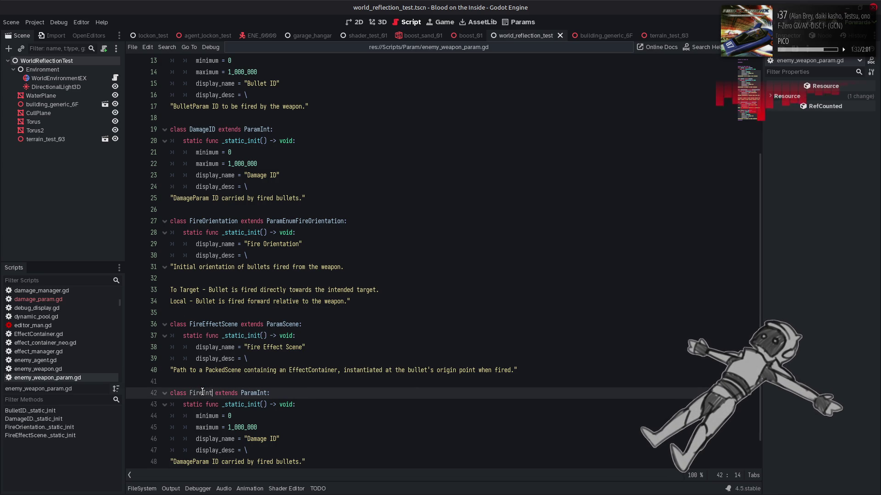
type("l")
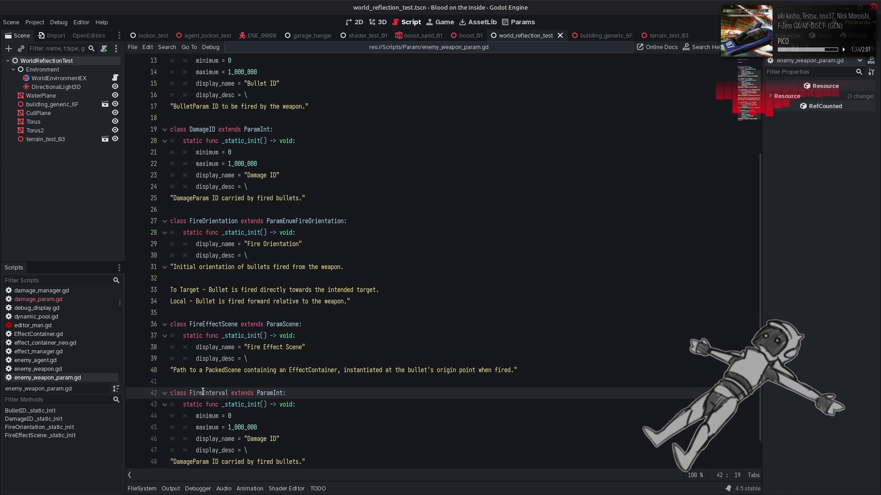
Set FireInterval's minimum to 1, add default = 1, and change its display name to 'Fire Interval'
scroll(224, 386, "down", 1)
double_click(230, 382)
type("1")
left_click(315, 373)
key("Return")
type("default =")
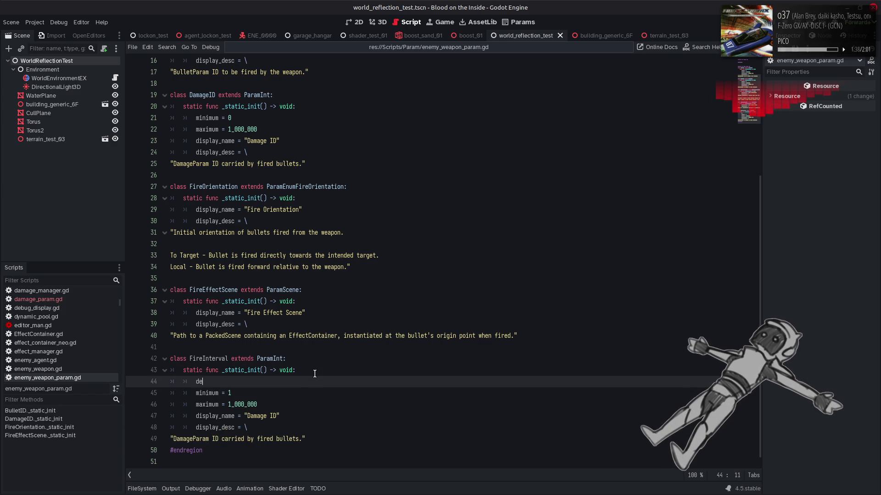
type(" 1")
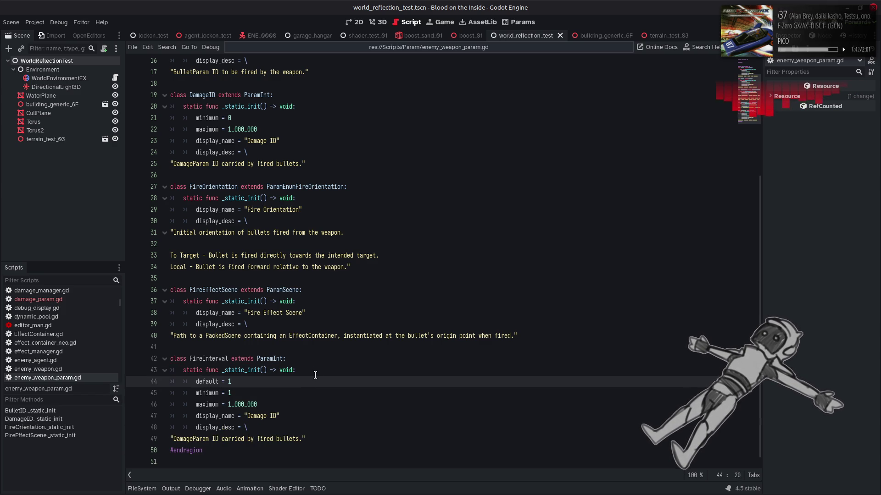
scroll(315, 375, "up", 3)
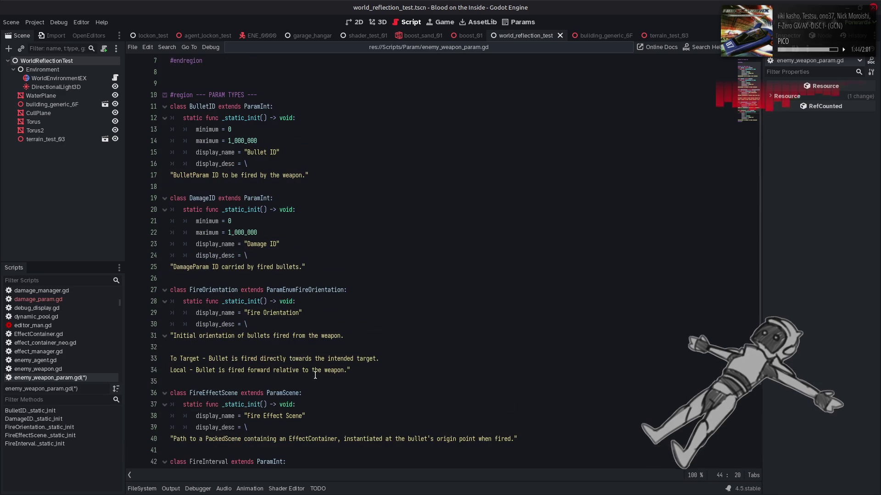
double_click(294, 290)
scroll(293, 362, "down", 3)
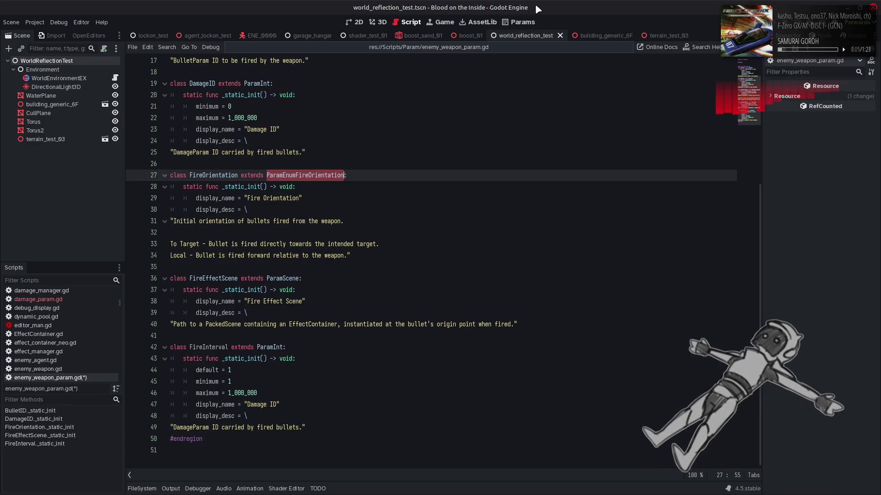
left_click_drag(247, 405, 277, 405)
type("Fire Interval")
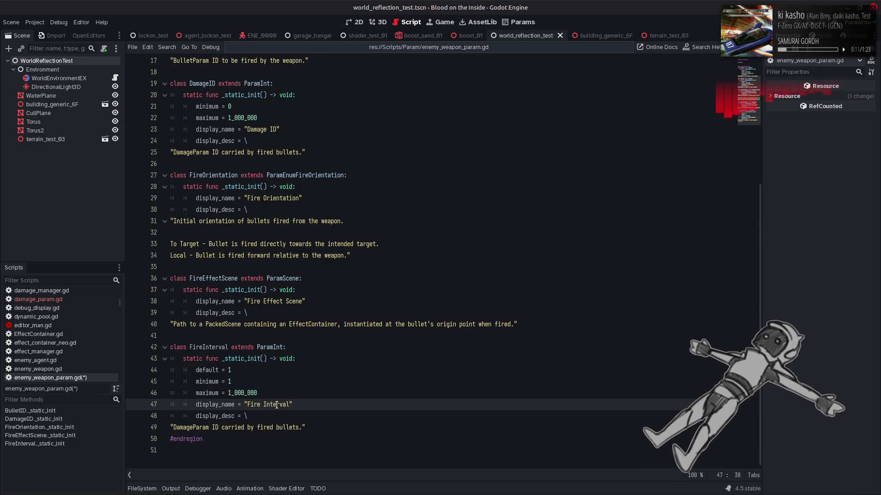
left_click(530, 23)
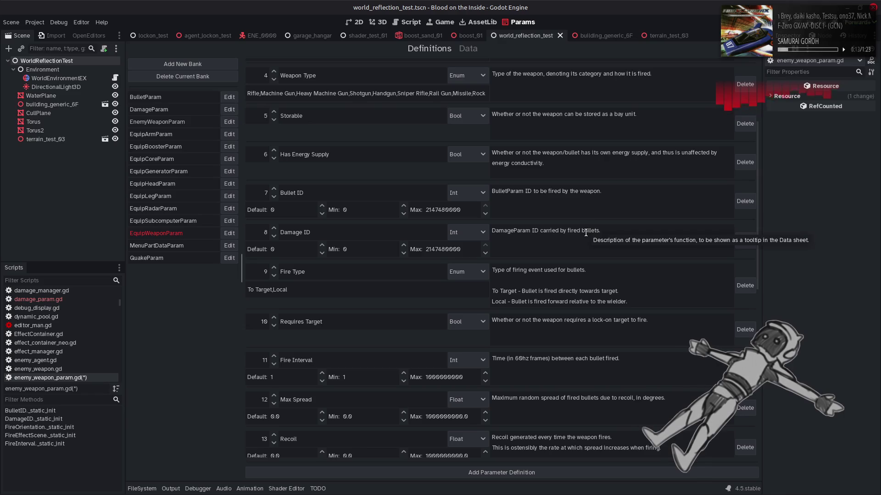
Copy the Fire Interval description from the EnemyWeaponParam definitions over FireInterval's old description
left_click(230, 120)
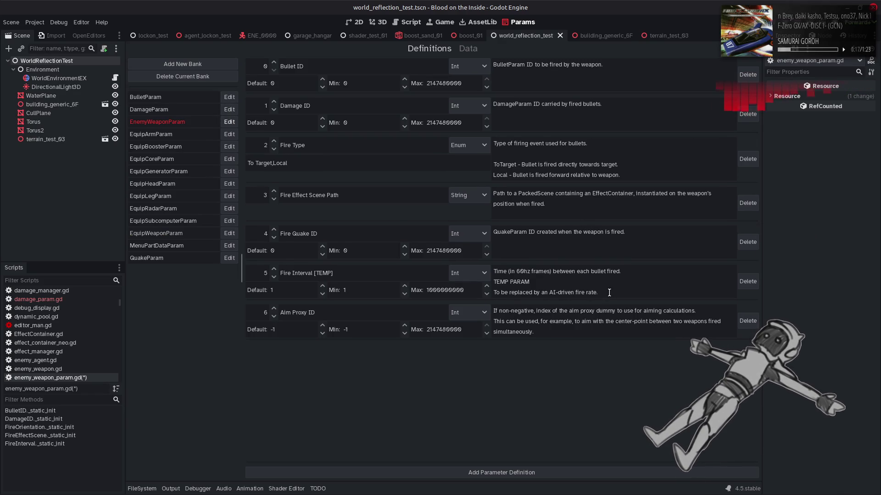
left_click_drag(641, 271, 492, 271)
key("ctrl+c")
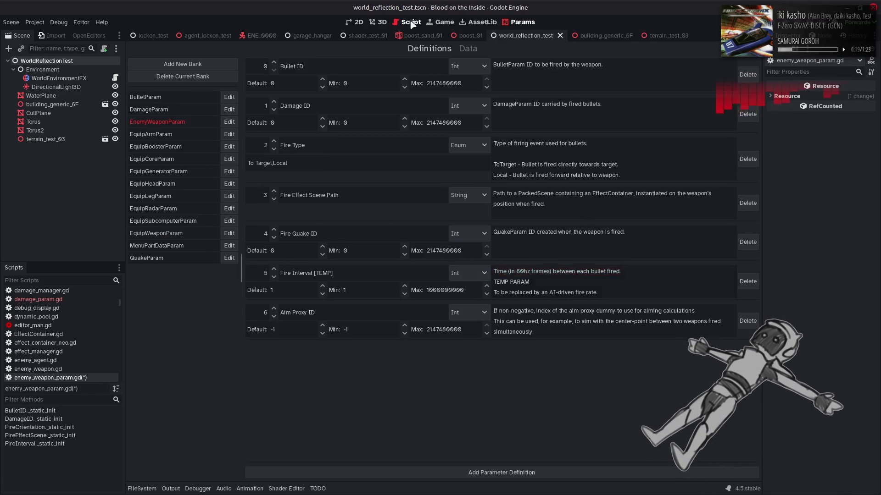
left_click(412, 23)
left_click(302, 426)
mouse_move(301, 427)
left_mouse_down()
mouse_move(188, 415)
mouse_move(174, 427)
left_mouse_up()
key("ctrl+v")
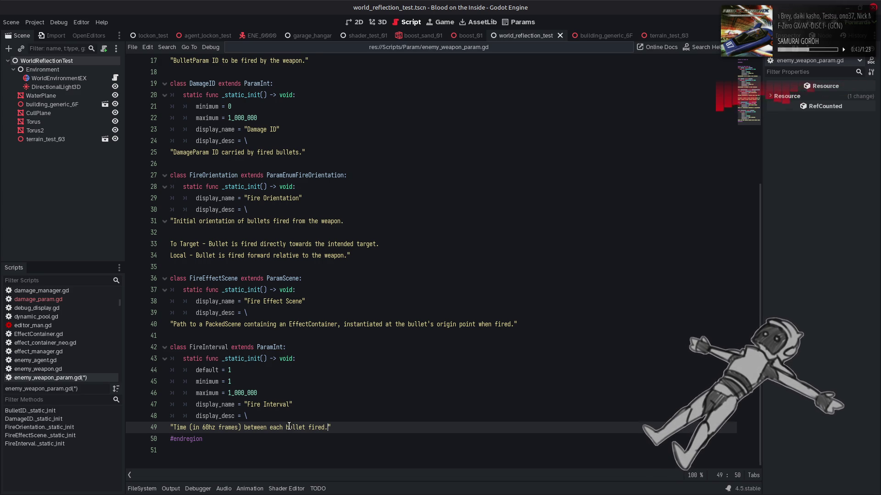
Reword the description to 'Minimum time (in 60hz frames) between individual bullets being fired.' and save
left_click(175, 427)
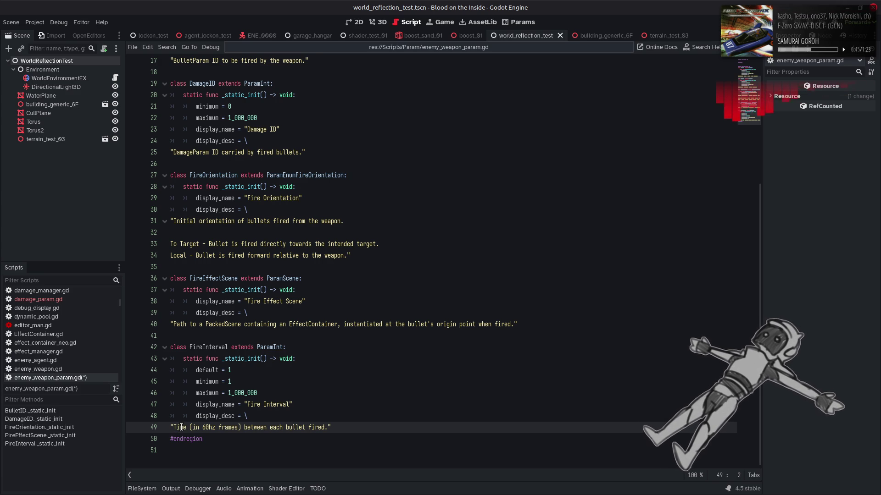
key("BackSpace")
type("Minimu")
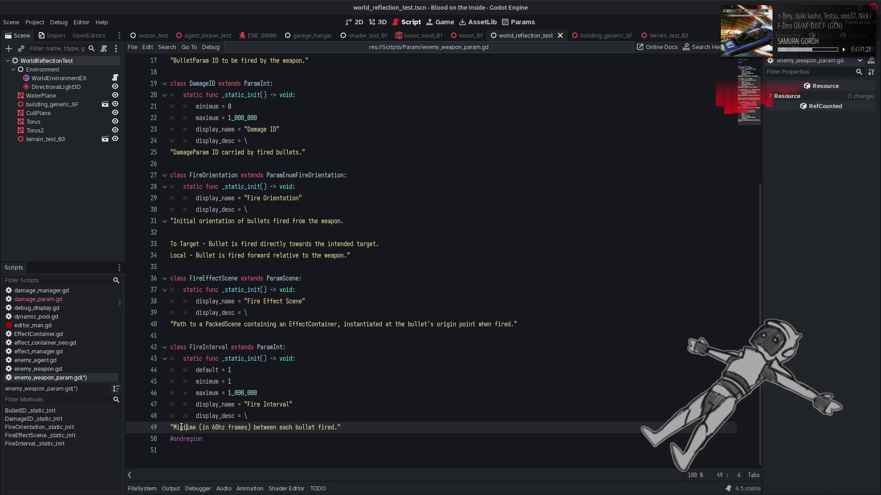
type("m t")
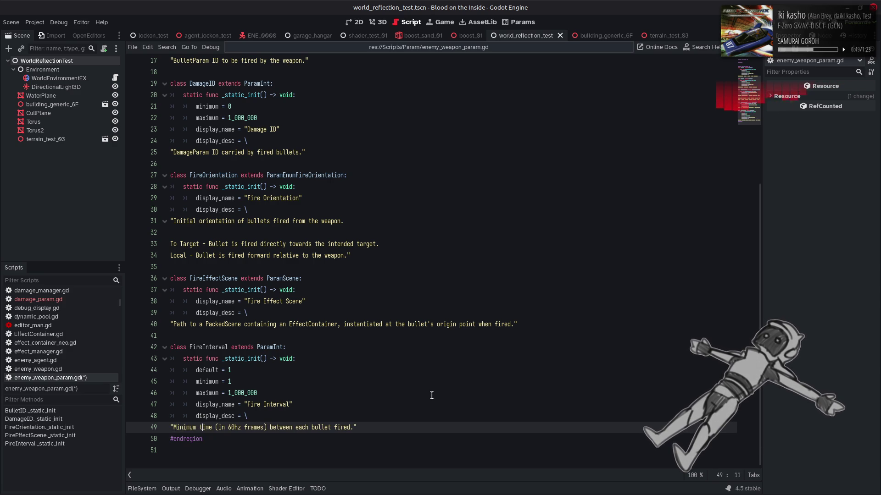
left_click(432, 396)
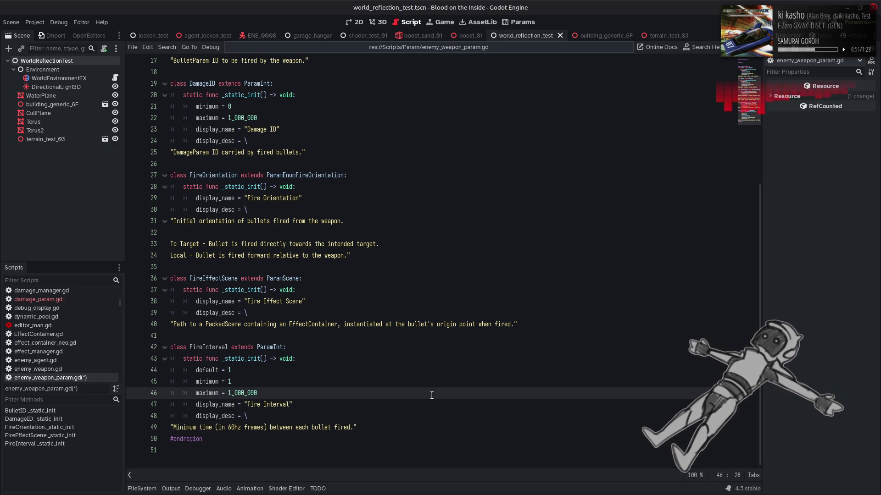
double_click(302, 426)
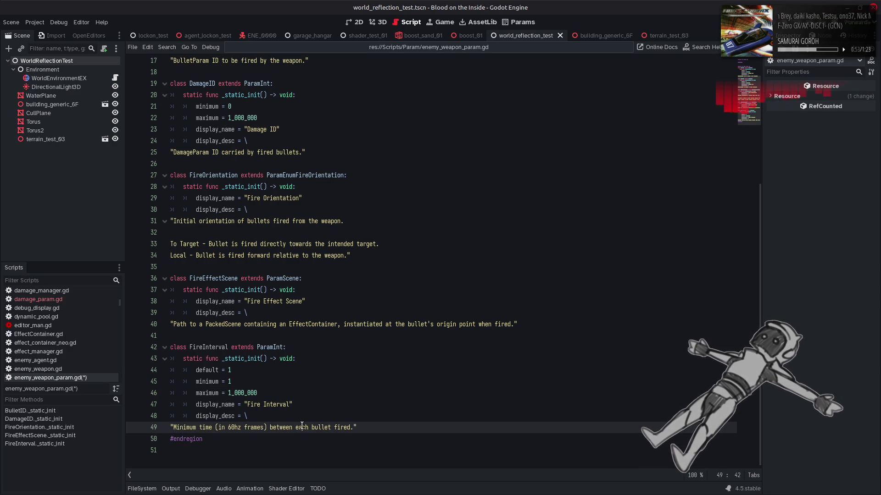
type("individual bullet")
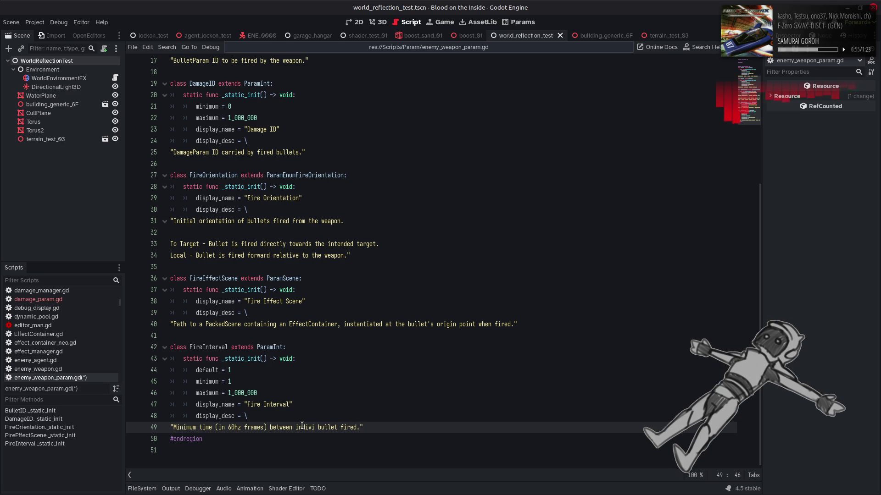
type("s being")
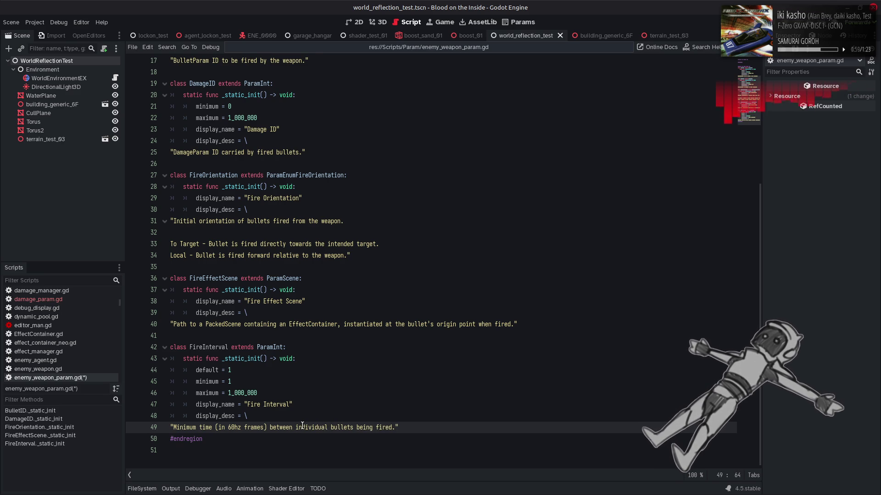
left_click(397, 381)
key("ctrl+s")
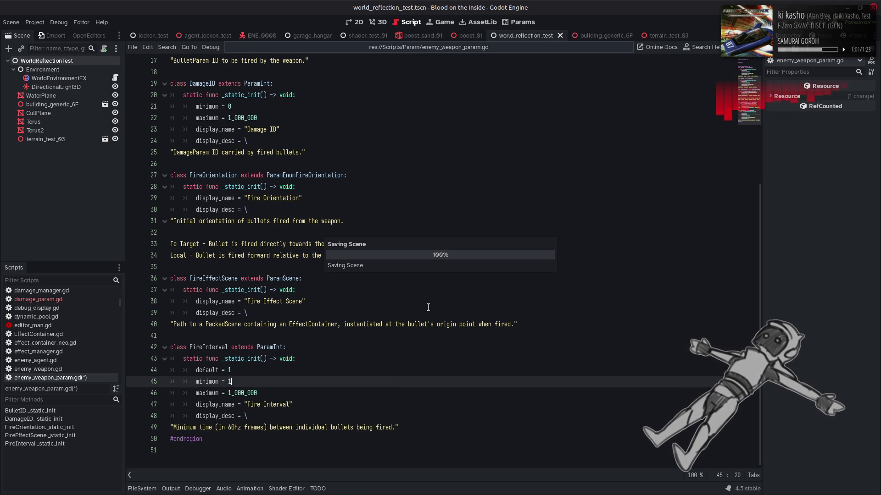
left_click(516, 23)
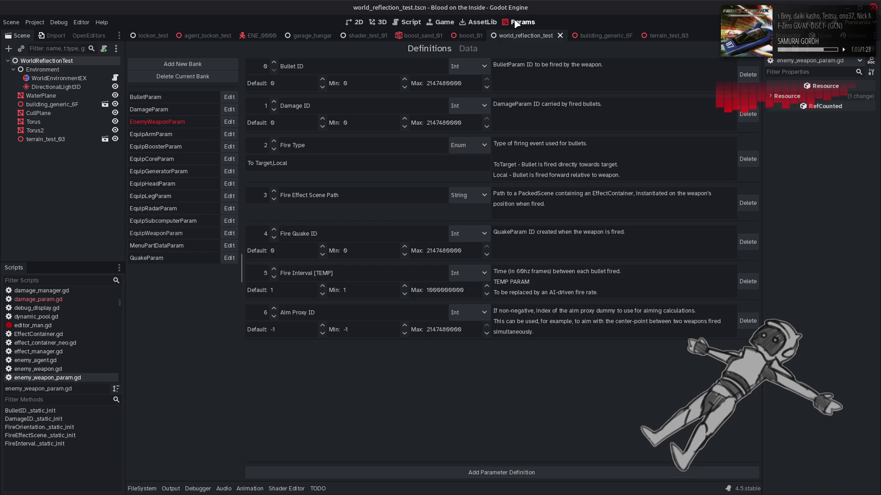
left_click(412, 24)
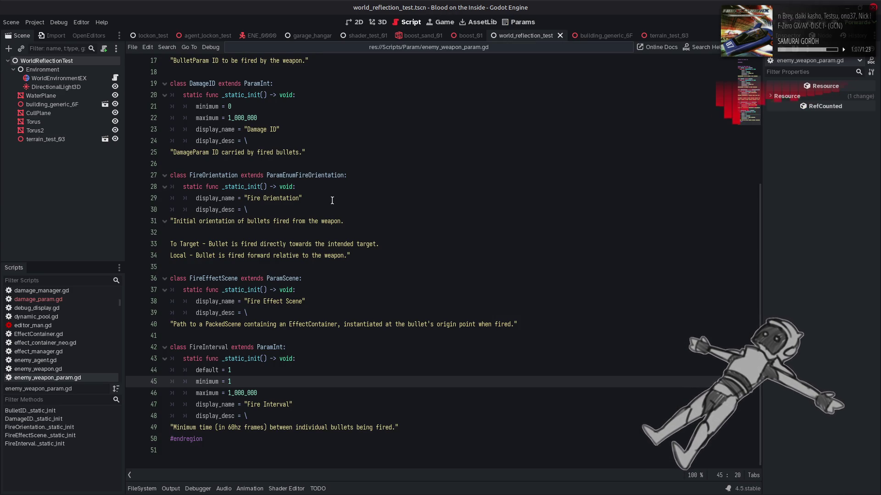
Paste a copy of the DamageID class below FireInterval and rename it AimProxyID
scroll(326, 191, "up", 1)
left_click_drag(317, 183, 131, 120)
scroll(346, 288, "down", 1)
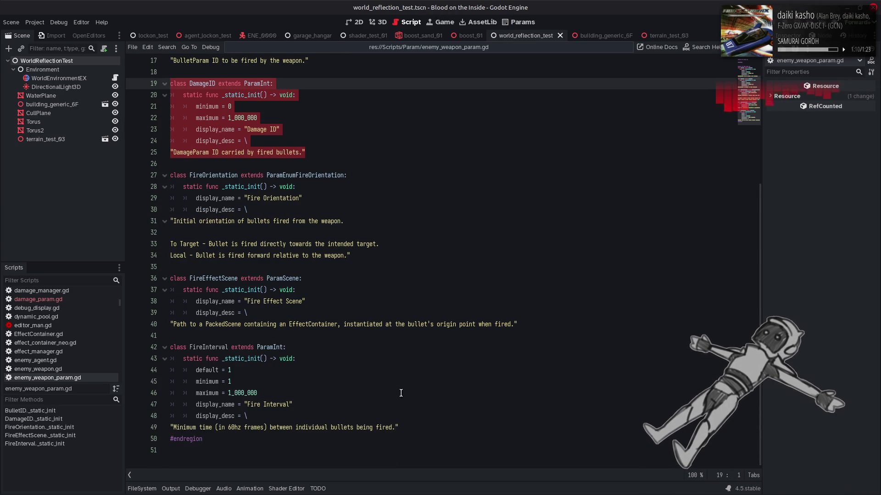
left_click(418, 427)
key("Return")
key("Return")
type("class DamageID extends ParamInt: \tstatic func _static_init() -> void: \t\tminimum = 0 \t\tmaximum = 1_000_000 \t\tdisplay_name = \"Damage ID\" \t\tdisplay_desc = \\ \"DamageParam ID carried by fired bullets.\"")
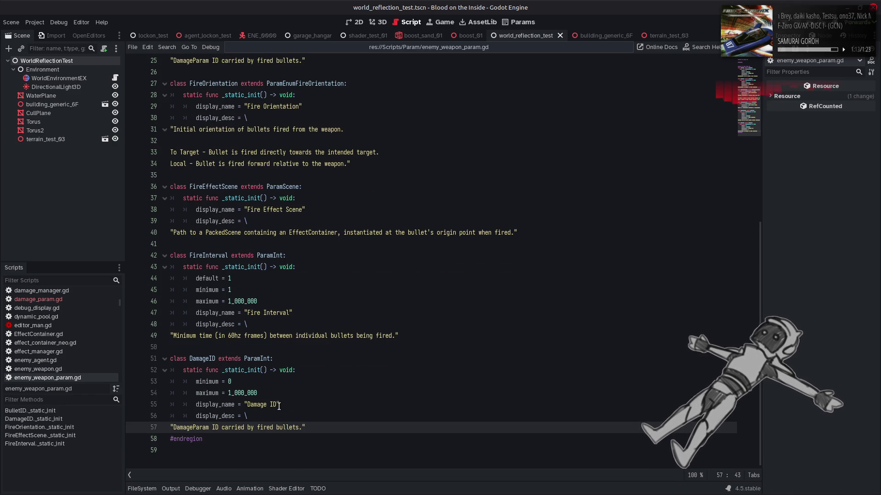
double_click(205, 359)
type("Aim")
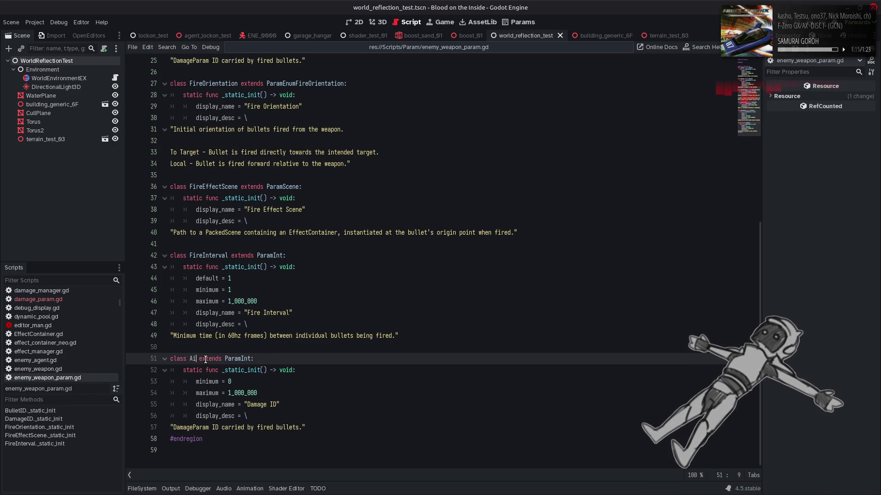
type("ProxyID")
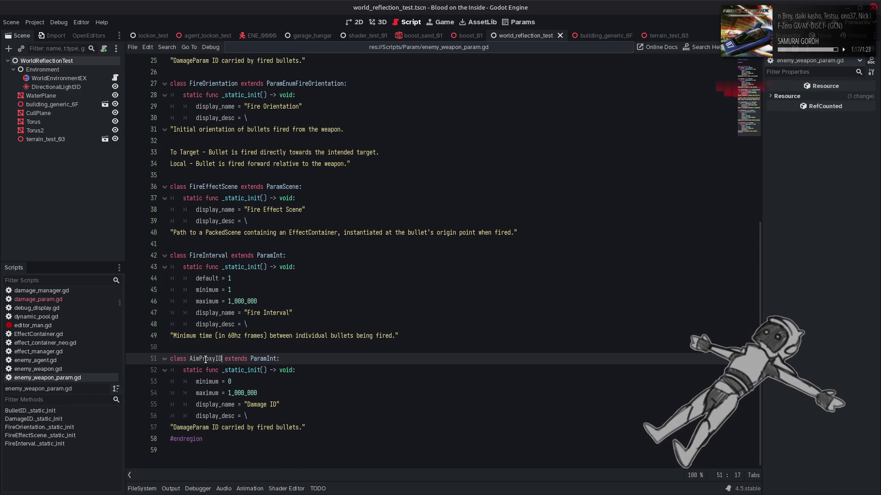
Set AimProxyID's minimum to -1 and add default = -1
double_click(230, 381)
type("-1")
left_click(316, 372)
key("Return")
type("defaul")
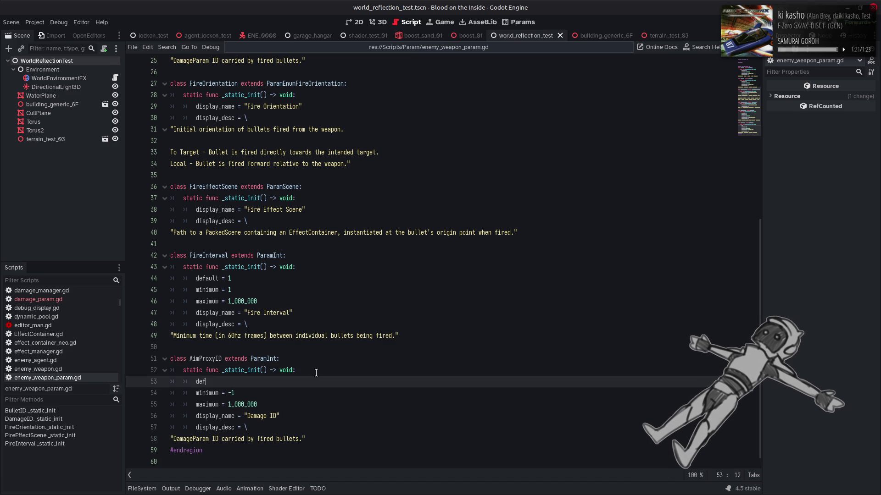
type("t -1")
key("Left")
key("Left")
type("=")
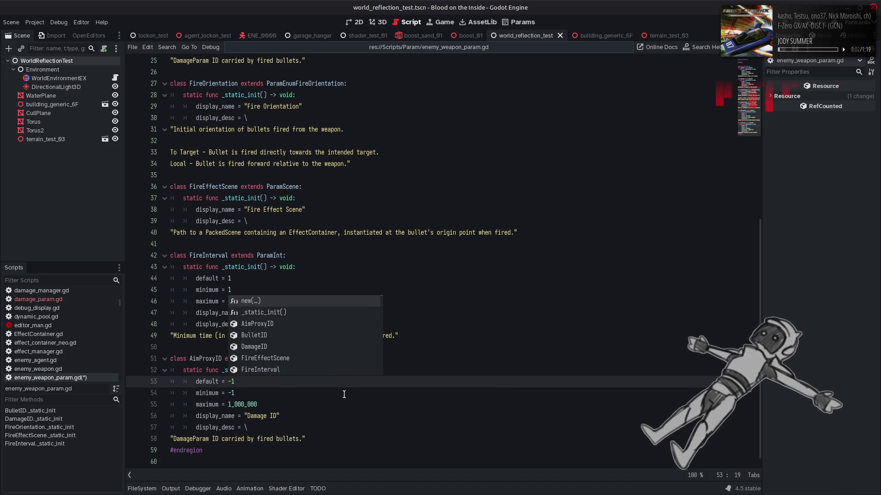
key("Escape")
left_click(532, 22)
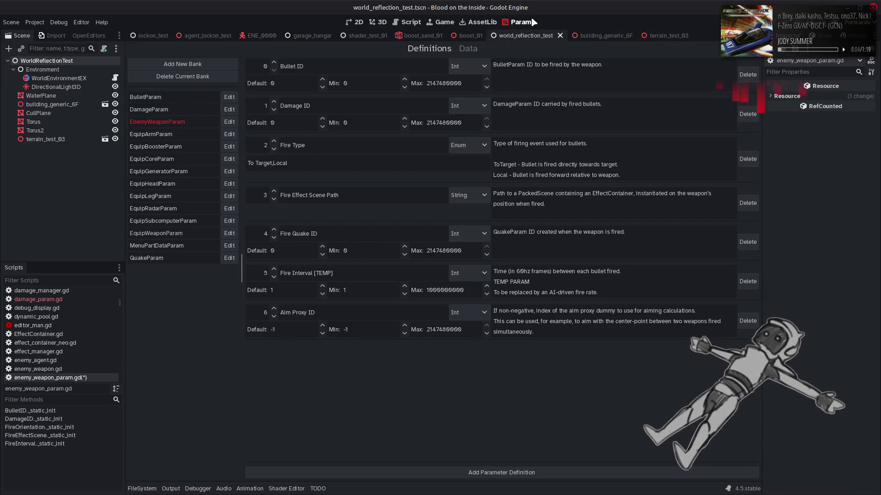
left_click(408, 22)
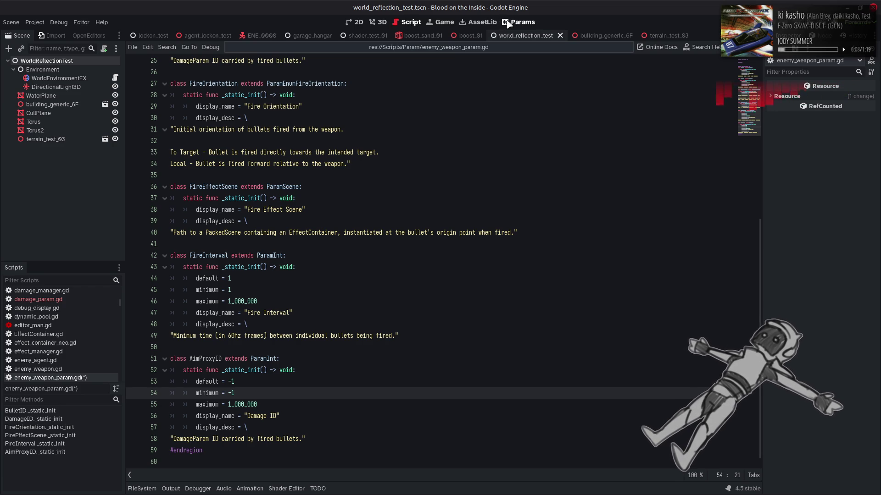
left_click(466, 50)
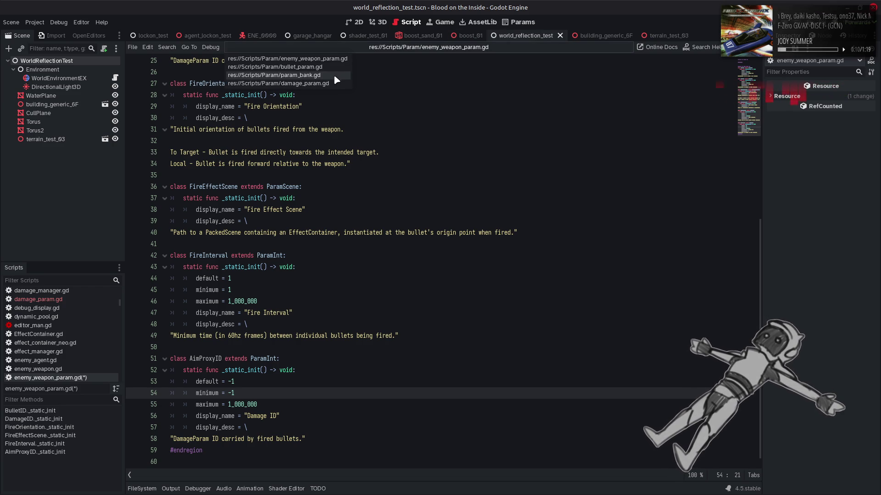
left_click(368, 368)
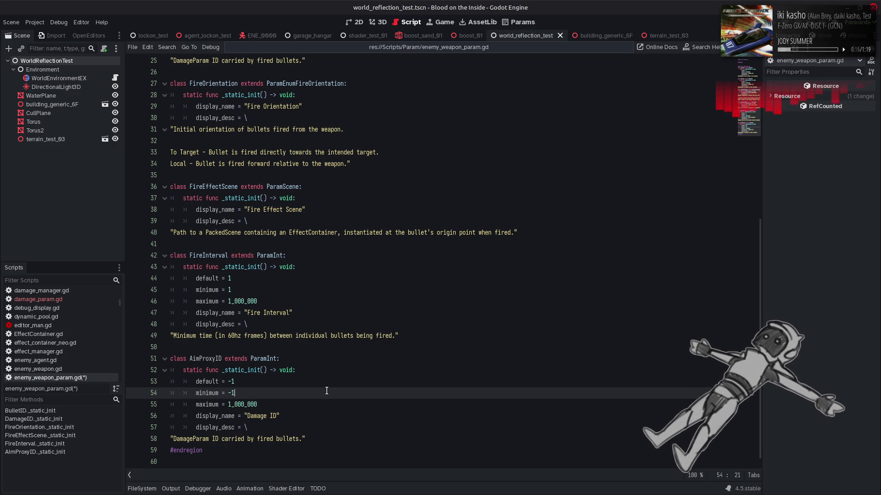
Change AimProxyID's maximum to 100 and save the script
left_click(294, 405)
key("BackSpace")
key("BackSpace")
key("BackSpace")
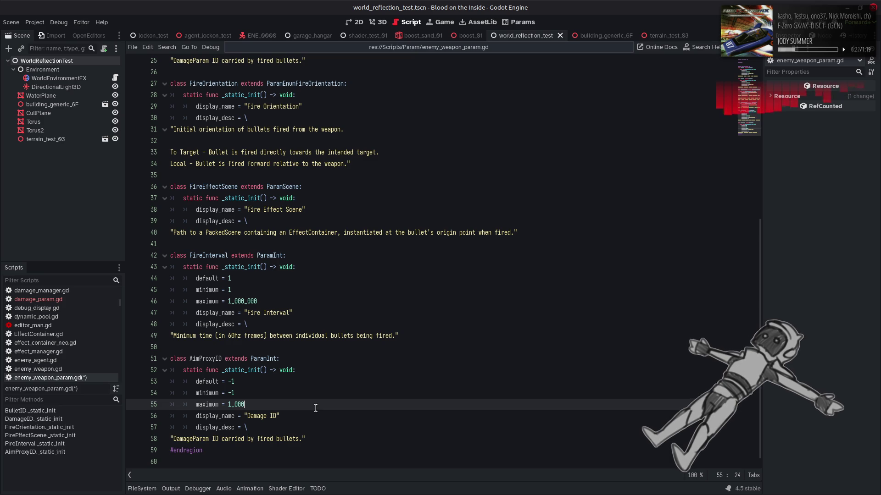
key("ctrl+s")
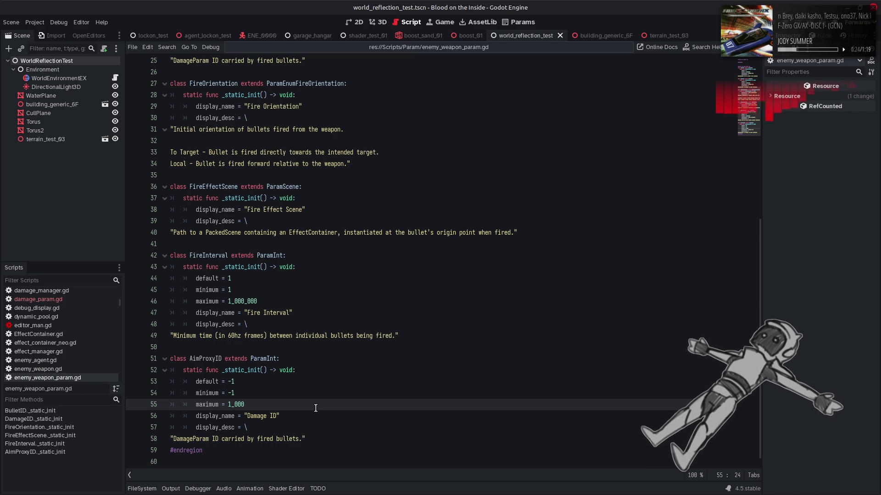
key("BackSpace")
key("BackSpace")
key("BackSpace")
type("00")
key("ctrl+s")
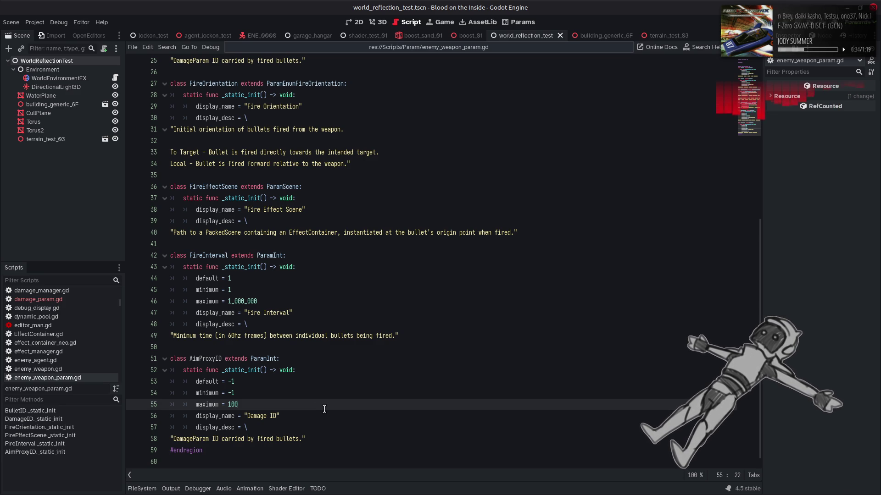
Rename the display name to 'Aim Proxy ID' and copy its description from the Params definitions
double_click(258, 416)
type("AimPr")
type("roxy")
left_click(257, 417)
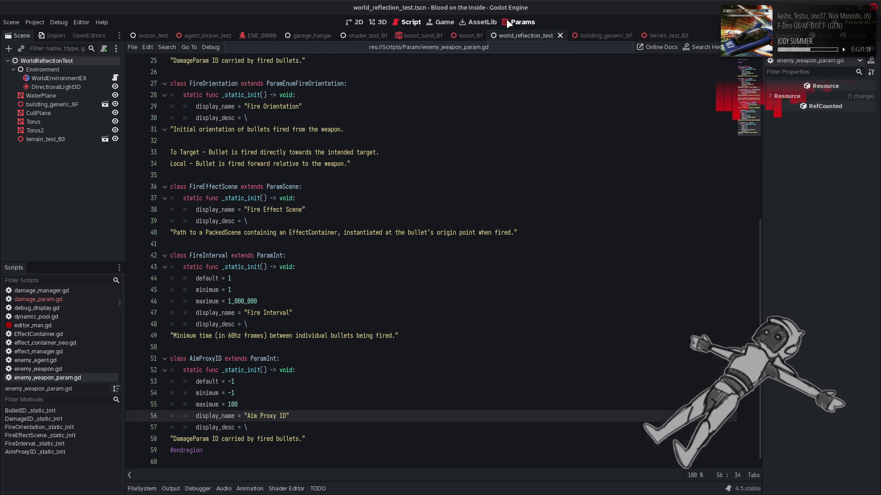
left_click(509, 23)
left_click_drag(570, 331, 494, 311)
key("ctrl+c")
left_click(410, 22)
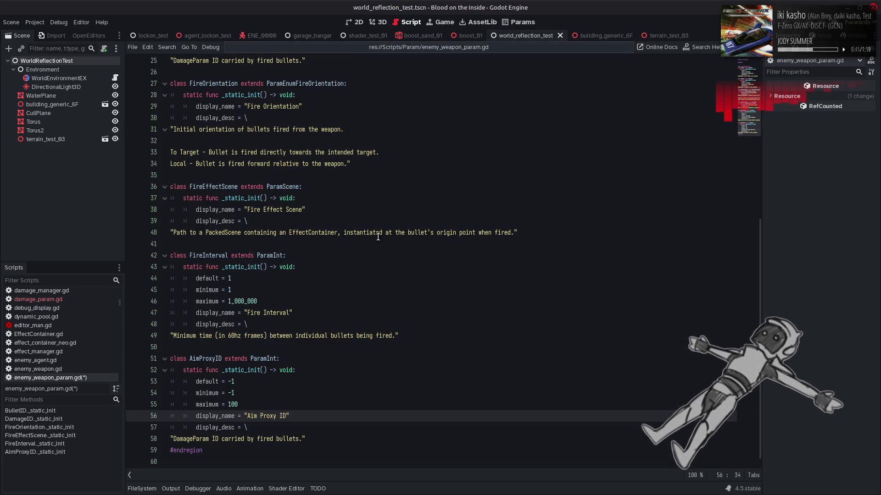
left_click_drag(304, 439, 173, 440)
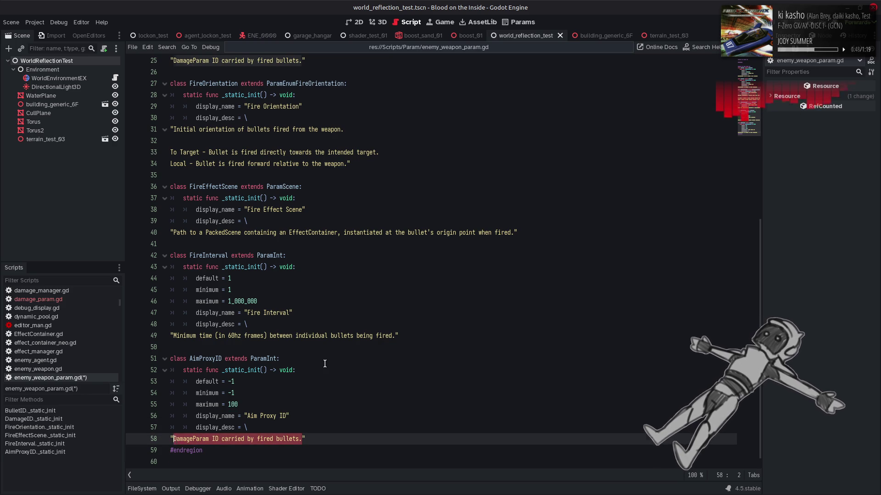
Paste the two-sentence aim proxy dummy index description over the old text and save enemy_weapon_param.gd
key("ctrl+v")
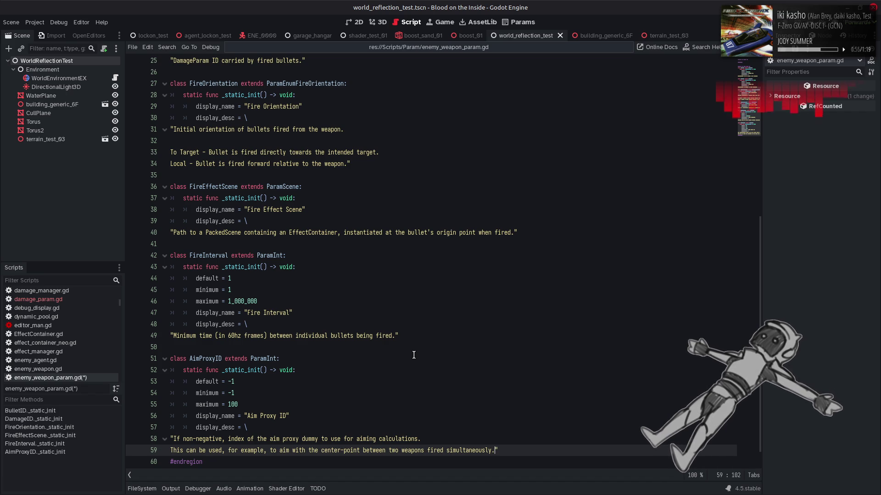
scroll(426, 353, "down", 1)
key("ctrl+s")
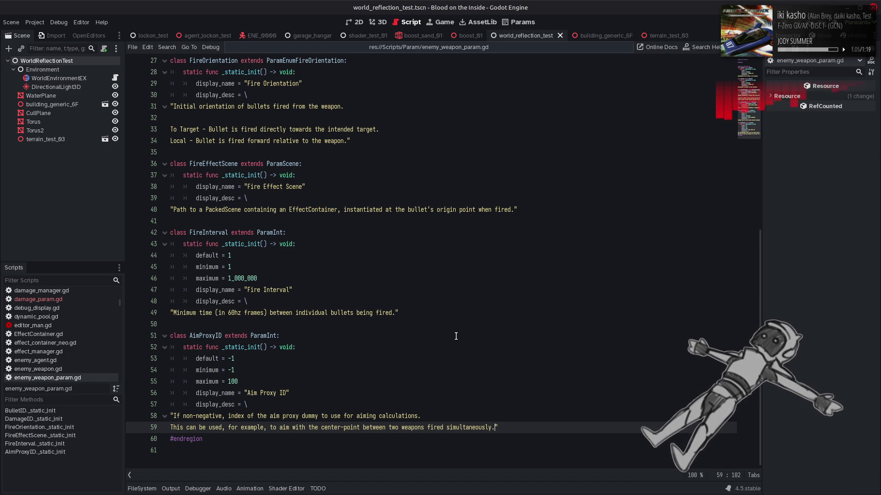
left_click(456, 336)
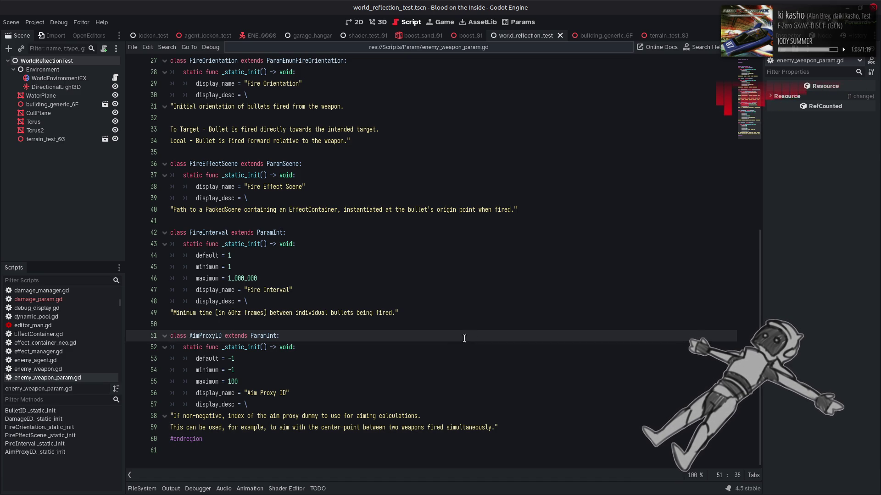
key("ctrl+s")
left_click(518, 22)
left_click(408, 22)
scroll(254, 215, "up", 3)
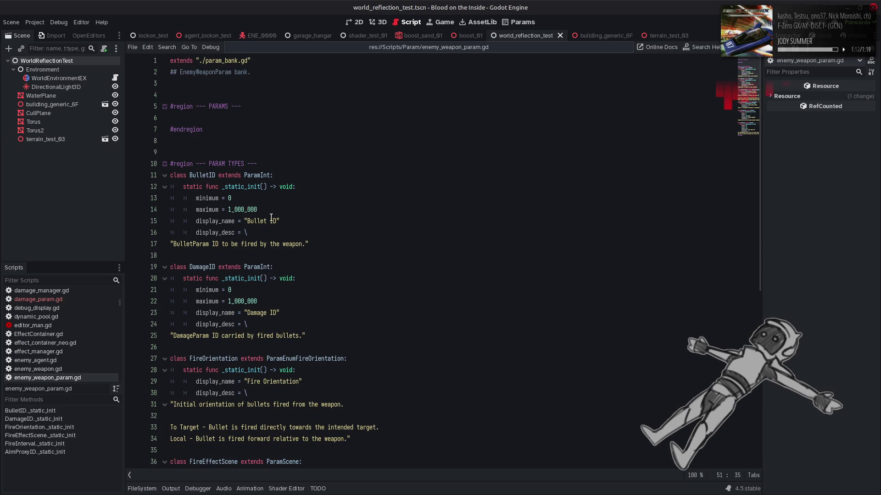
Declare var bullet_id: BulletID and var damage_id: DamageID in the PARAMS region
double_click(201, 175)
key("ctrl+c")
left_click(221, 117)
type("var bulle")
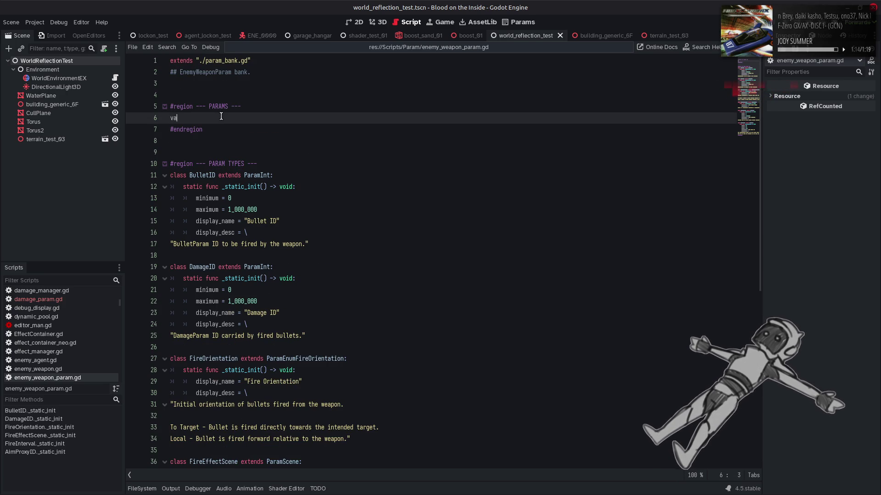
type("t_id:")
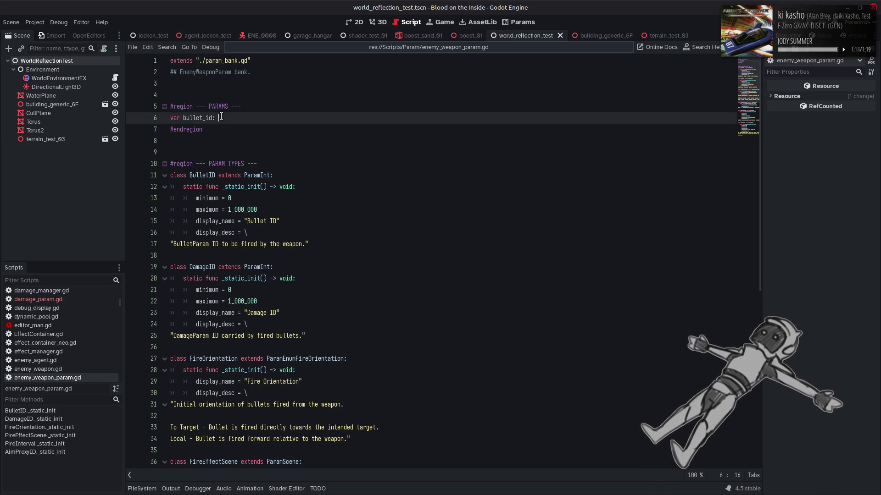
key("ctrl+v")
left_click(206, 261)
left_click(270, 118)
key("Return")
type("var damage_id: DamageID")
Add var fire_orientation: FireOrientation and var fire_effect_scene: FireEffectScene below them
left_click(216, 372)
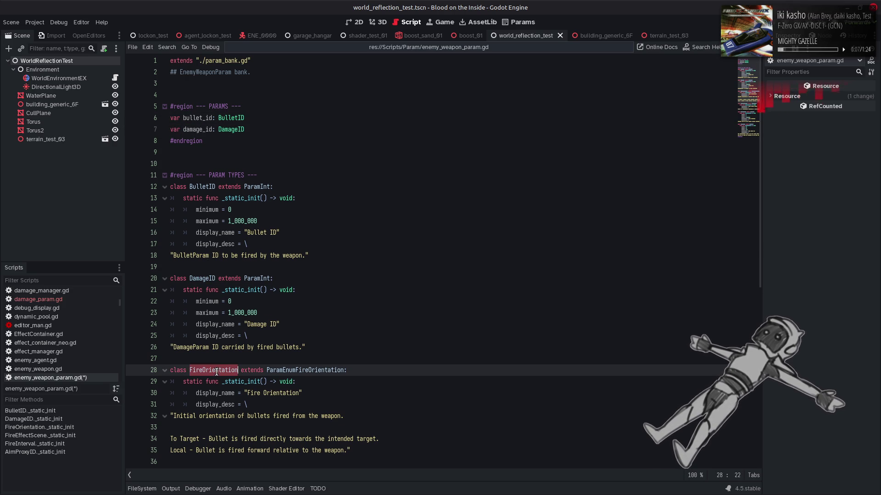
left_click(257, 133)
key("Return")
type("var f")
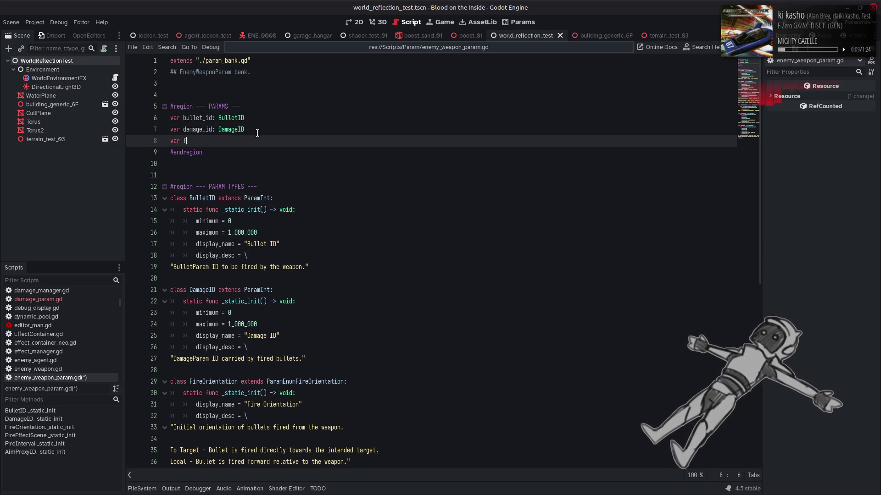
type("ire_orientat")
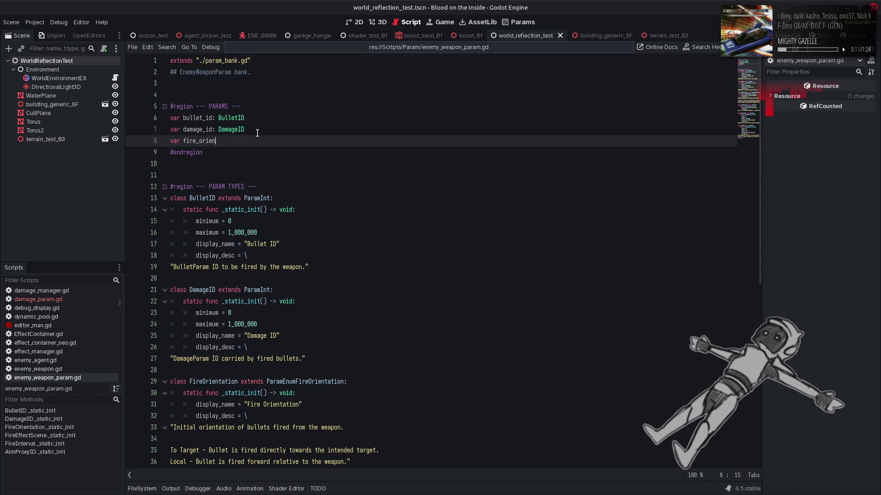
type("ion: FireOrientation")
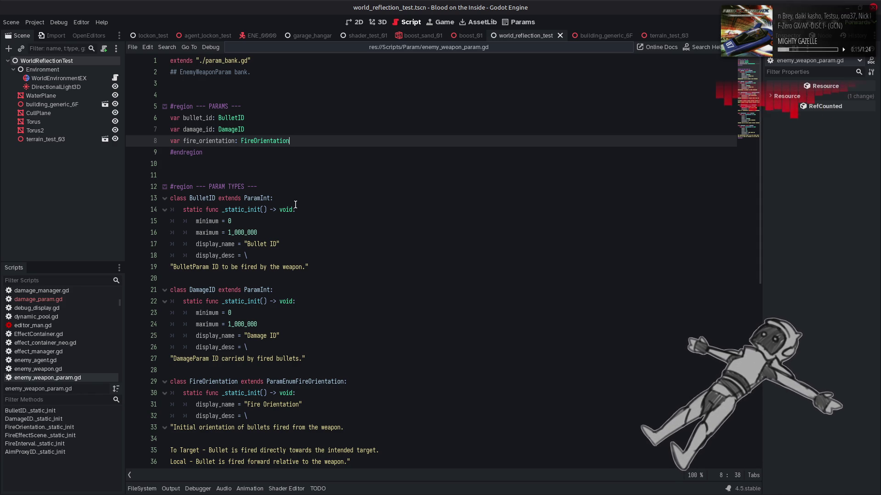
scroll(295, 205, "down", 4)
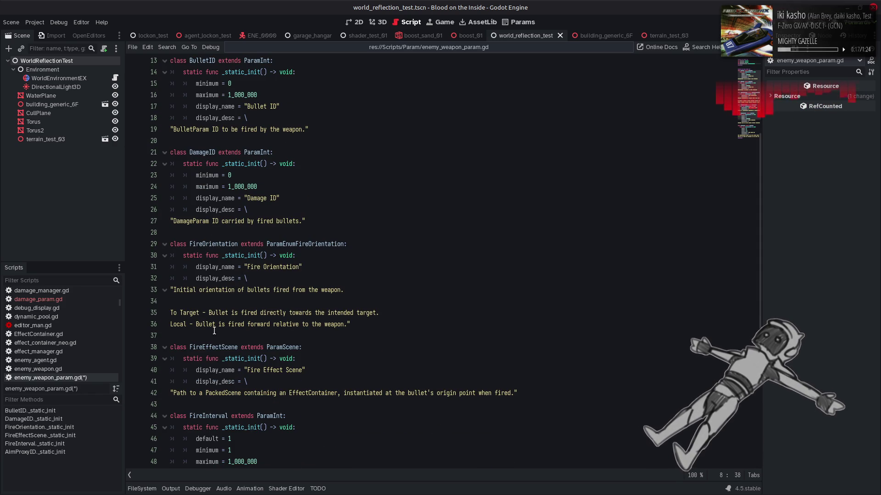
scroll(214, 344, "up", 4)
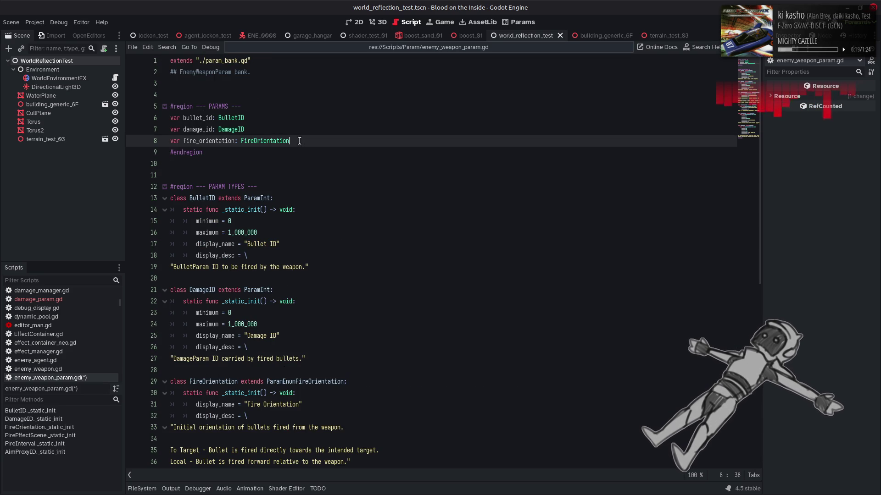
key("Return")
type("var fire")
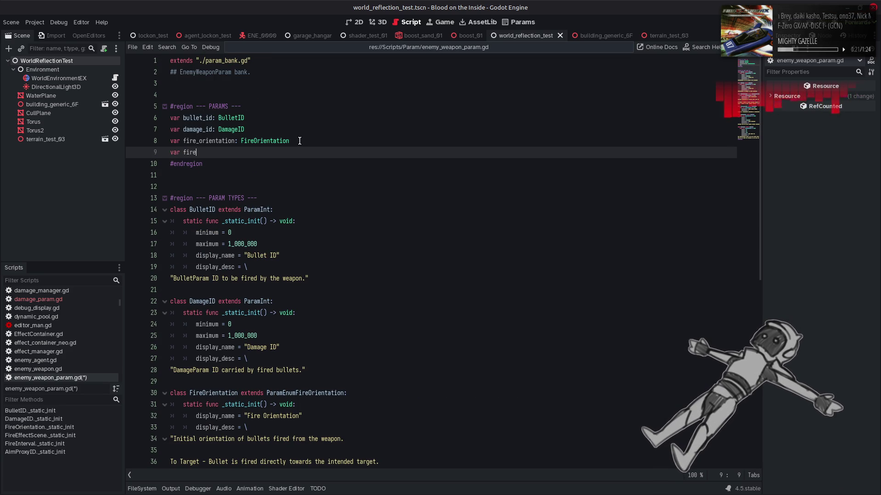
type("_inter")
key("BackSpace")
key("BackSpace")
key("BackSpace")
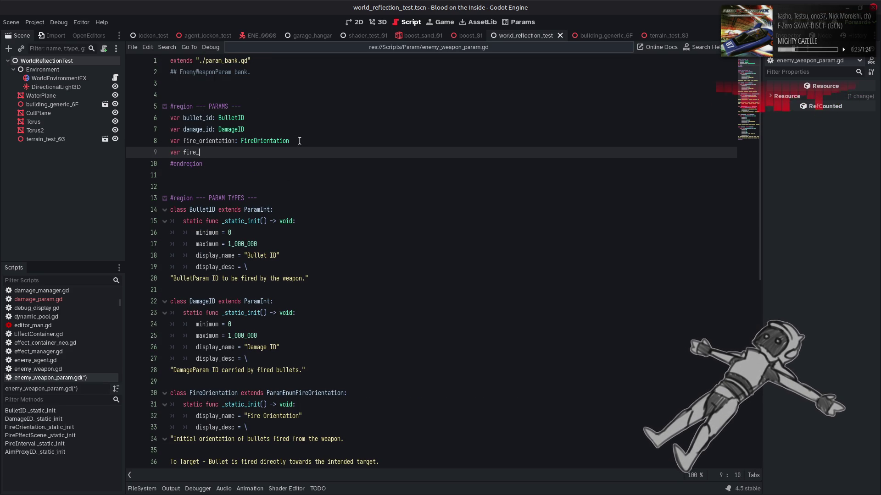
type("effect_scene: ")
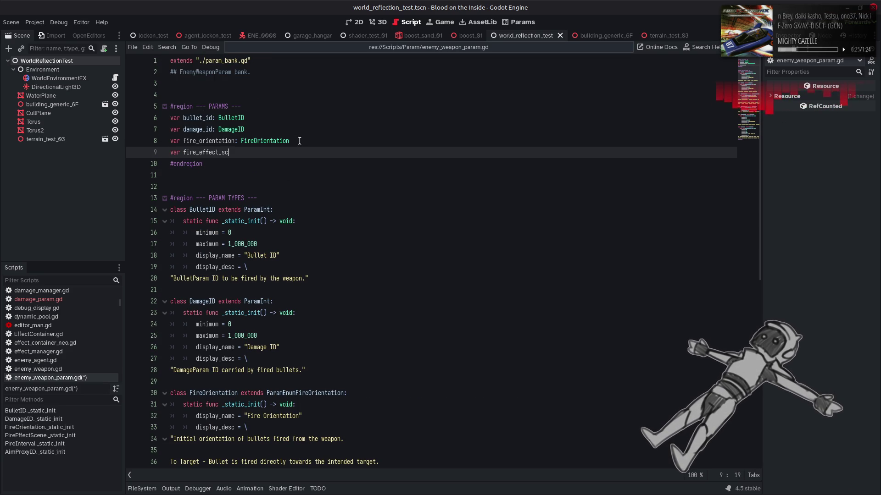
type("FireEffectScene")
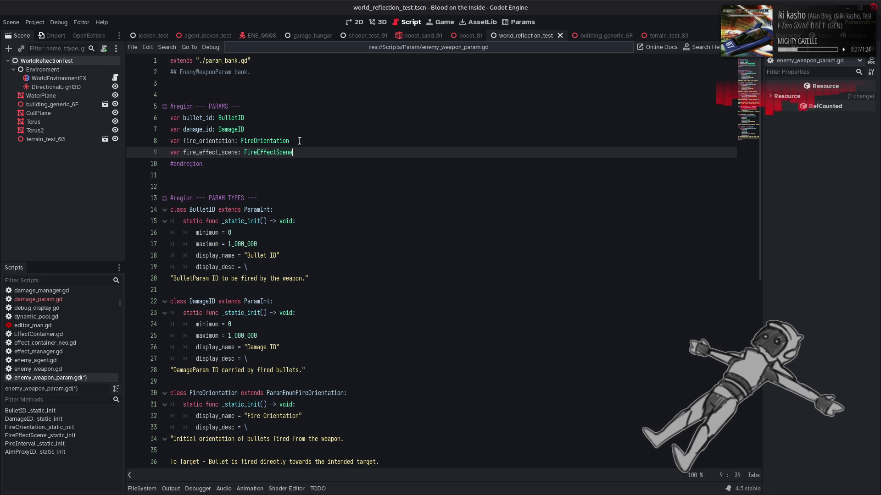
scroll(294, 194, "down", 7)
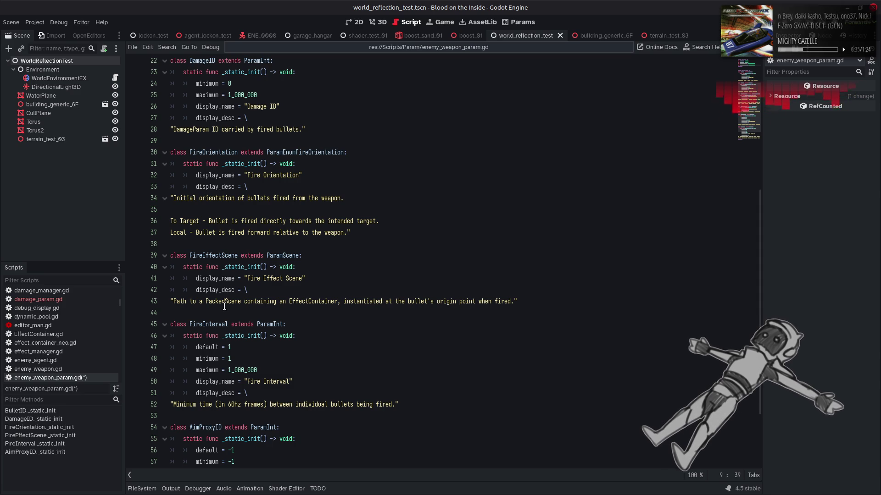
Declare var fire_interval: FireInterval after fire_effect_scene in the PARAMS region
double_click(205, 324)
key("ctrl+c")
scroll(238, 275, "up", 7)
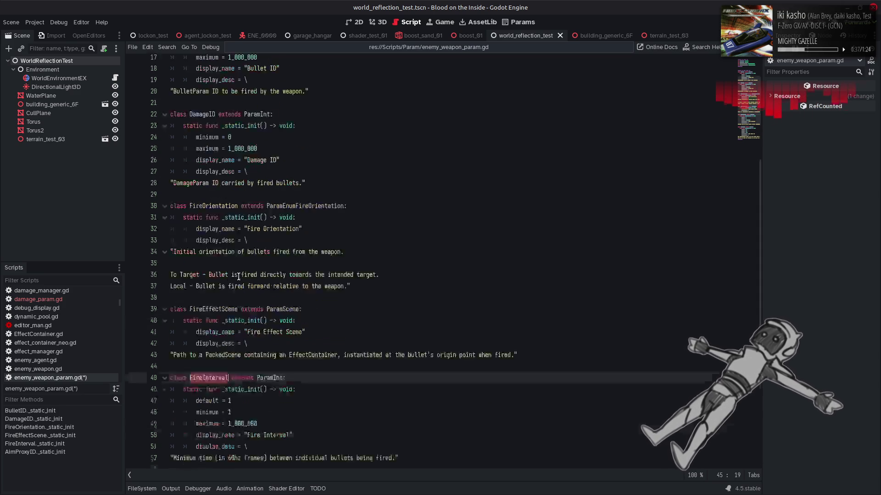
left_click(320, 152)
key("Return")
type("var fi")
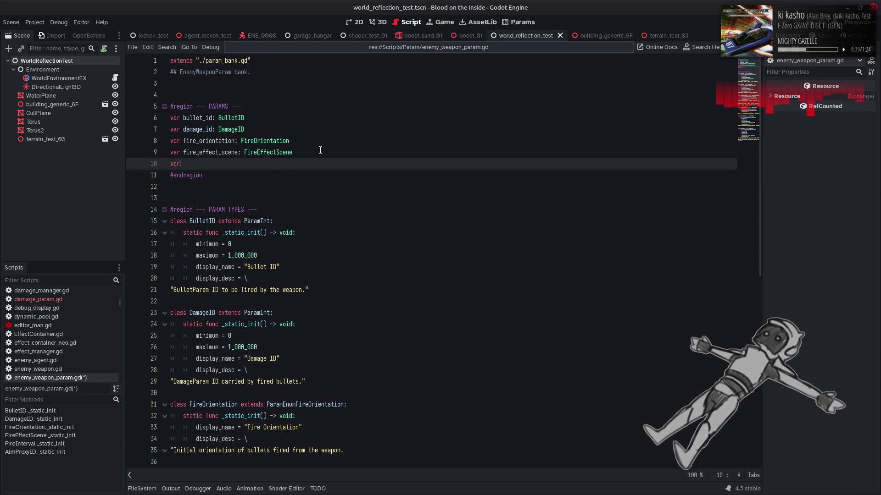
type("re_interval:")
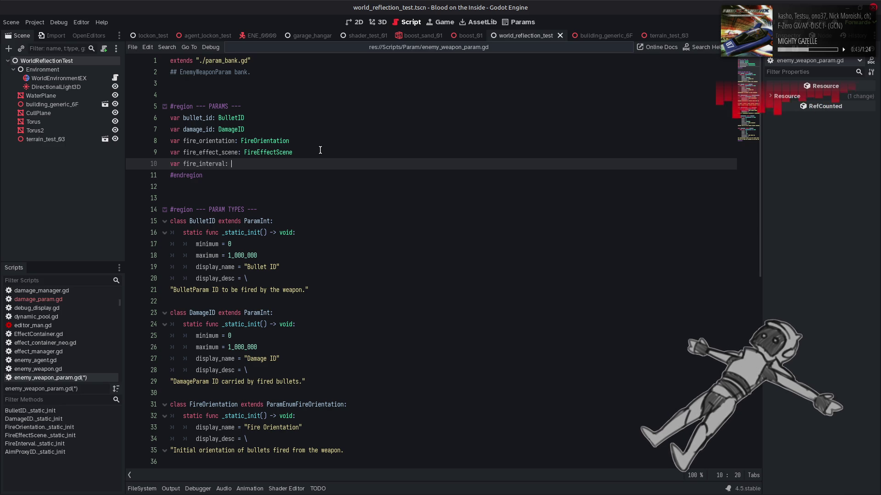
key("ctrl+v")
scroll(320, 150, "down", 10)
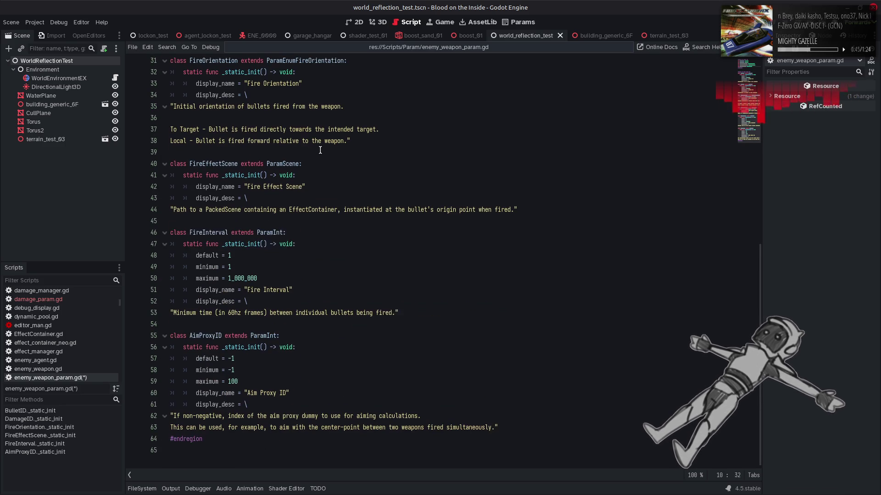
Add var aim_proxy_id: AimProxyID below fire_interval and save the script
double_click(205, 336)
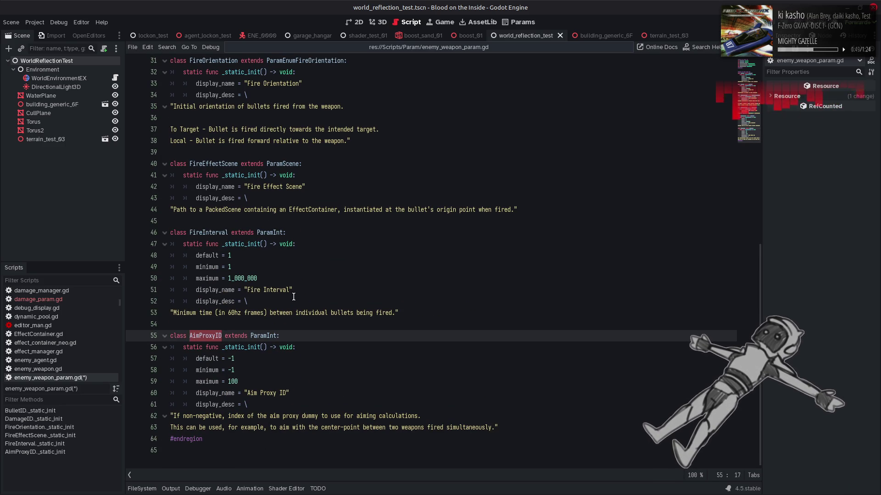
scroll(293, 297, "up", 10)
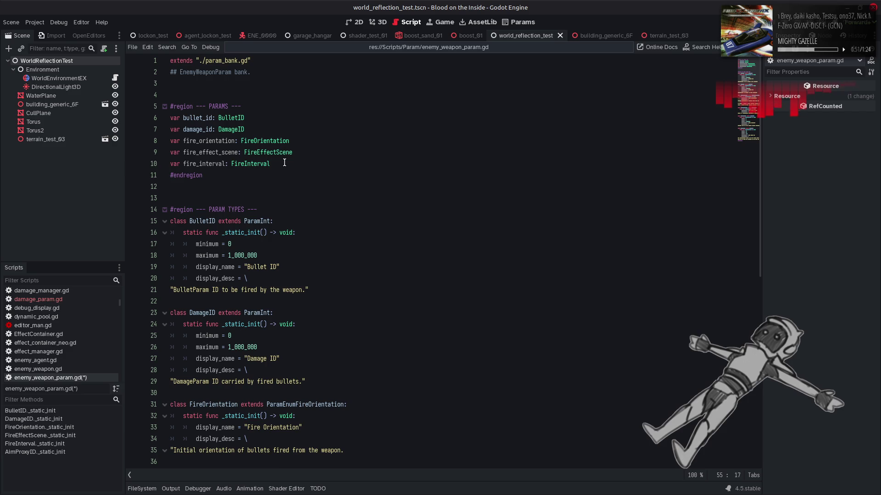
left_click(284, 163)
key("Return")
type("r aim_")
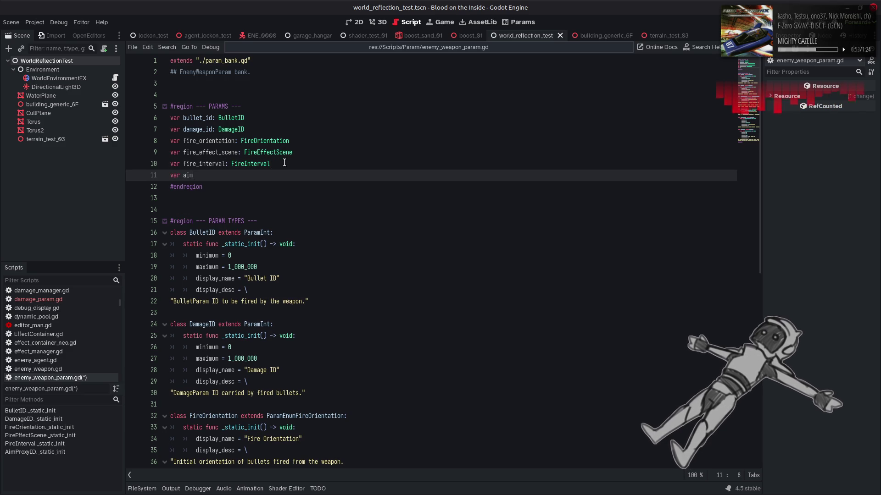
type("proxy_id: AimProxyID")
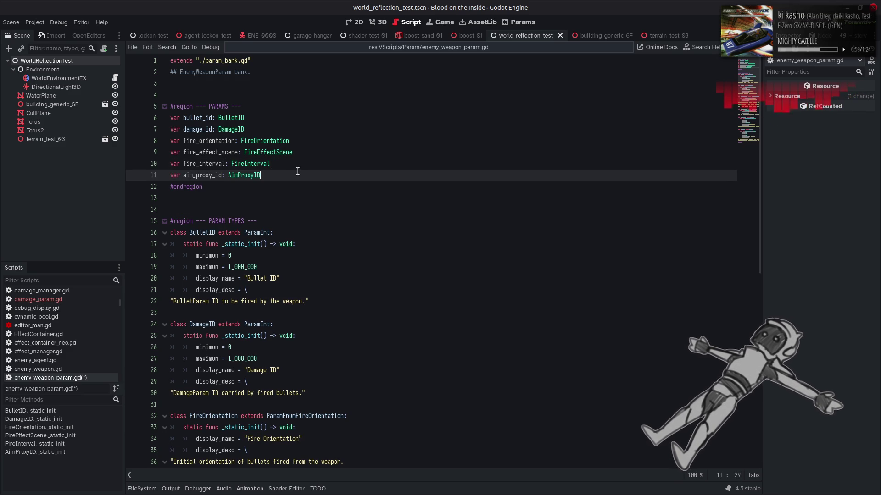
key("ctrl+s")
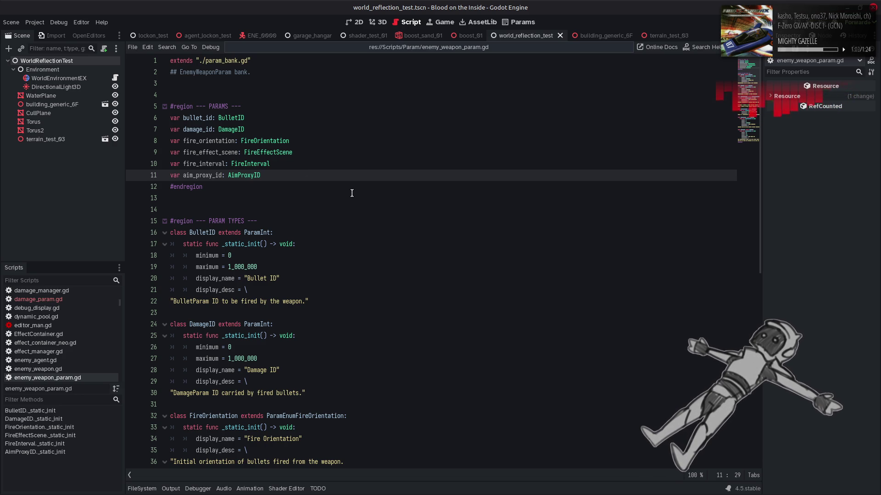
Show the EquipArmParam bank's parameter definitions in the Params editor
scroll(352, 193, "down", 10)
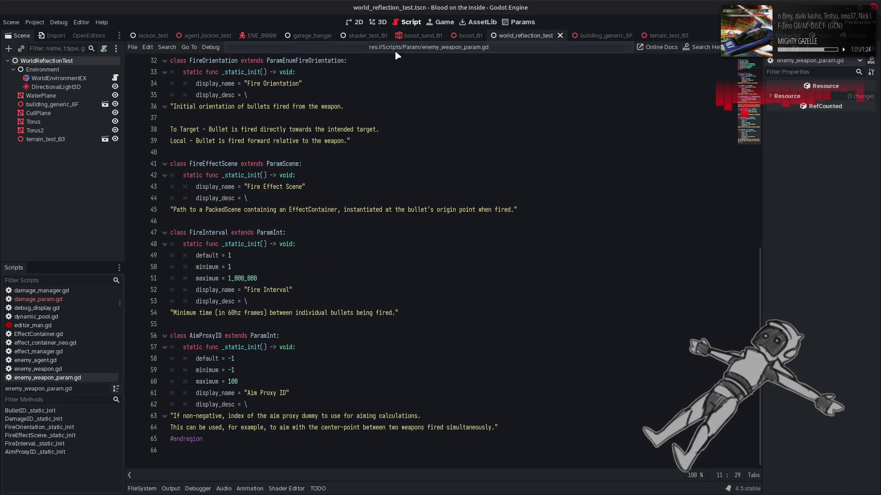
left_click(521, 22)
left_click(229, 134)
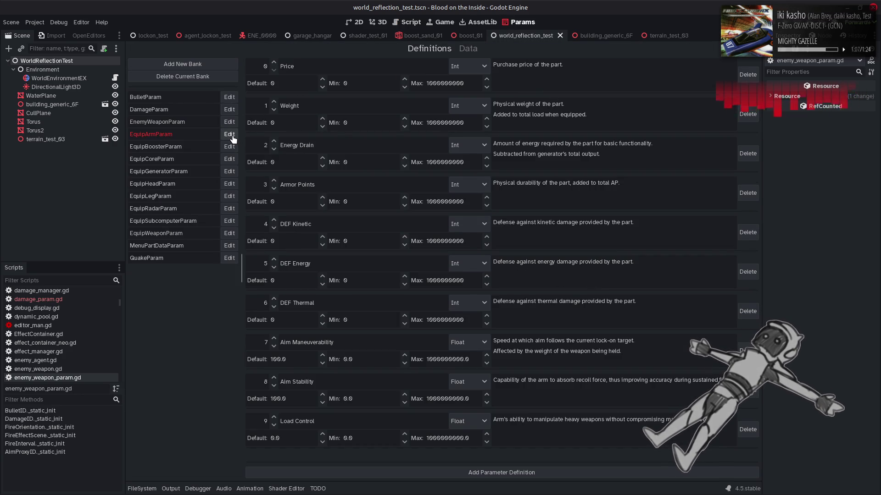
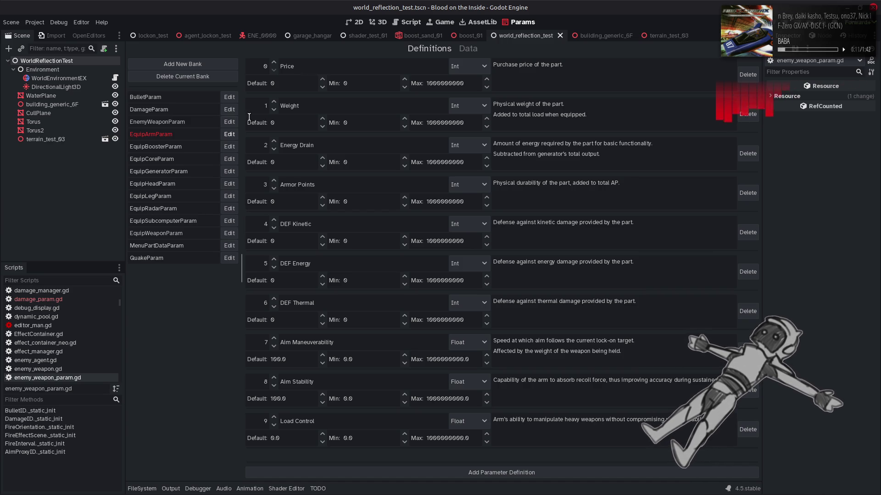
View the EquipRadarParam, EquipBoosterParam and EquipArmParam definitions, then return to enemy_weapon_param.gd in the script editor
left_click(229, 208)
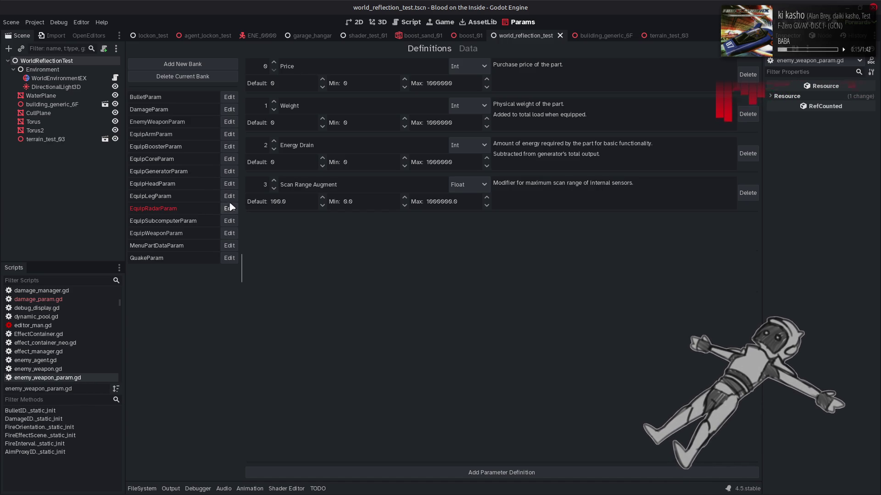
left_click(229, 146)
left_click(228, 134)
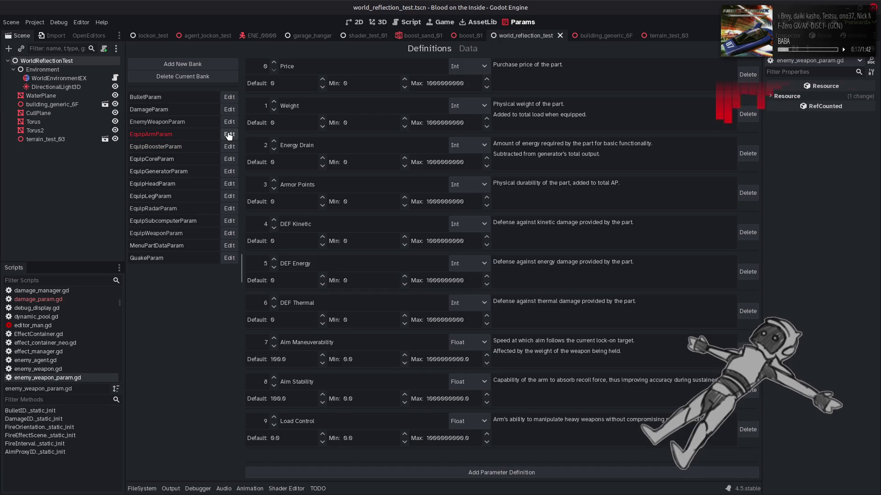
left_click(409, 22)
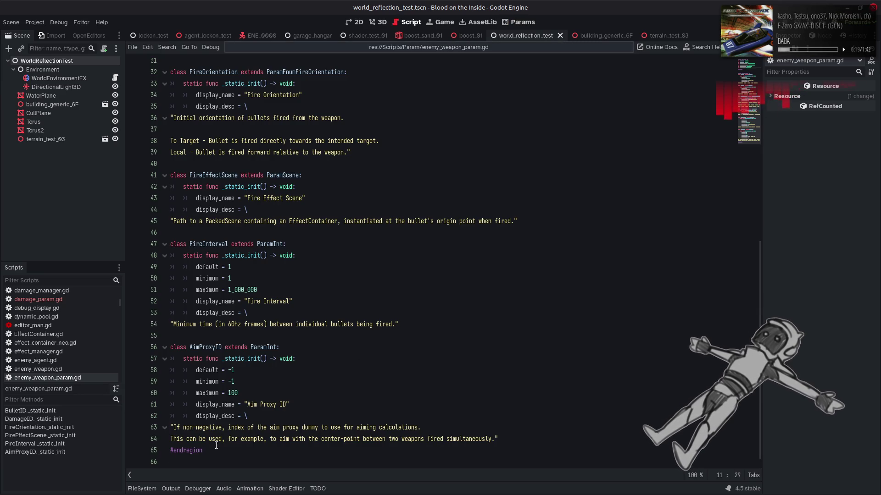
Browse to Scripts/Player/Equip and read equip_part.gd, equip_arm.gd and equip_body.gd
left_click(142, 488)
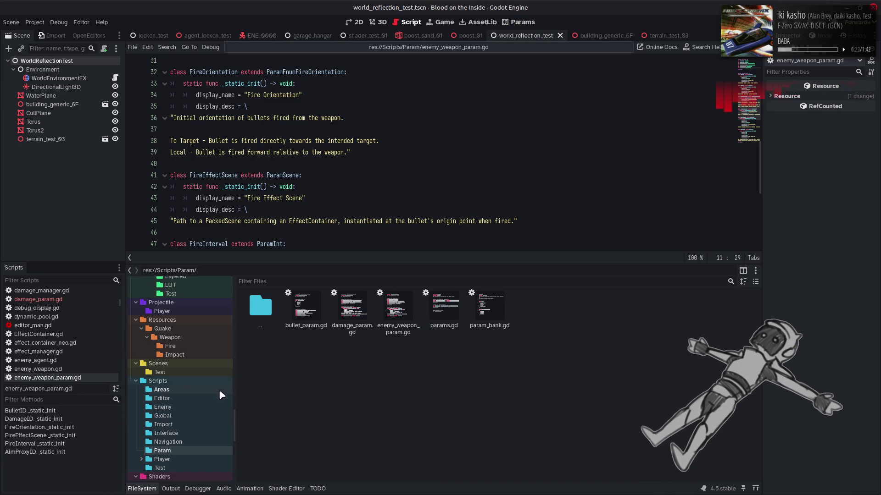
left_click(185, 457)
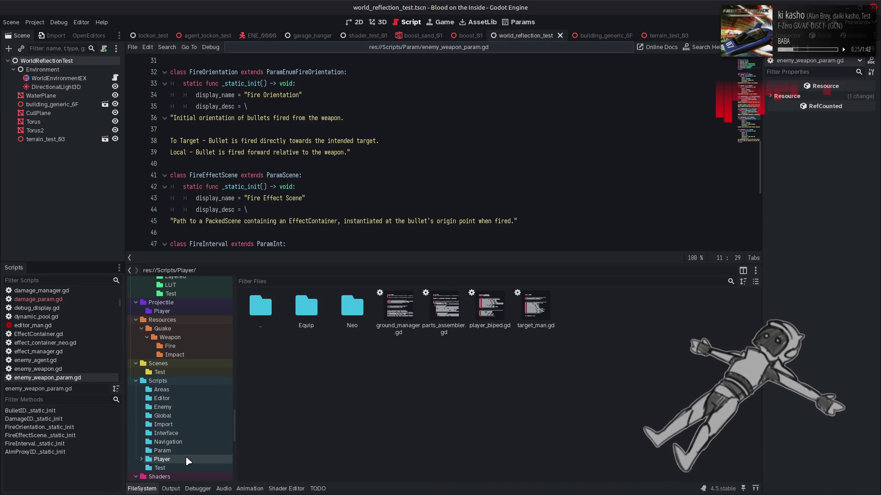
double_click(306, 305)
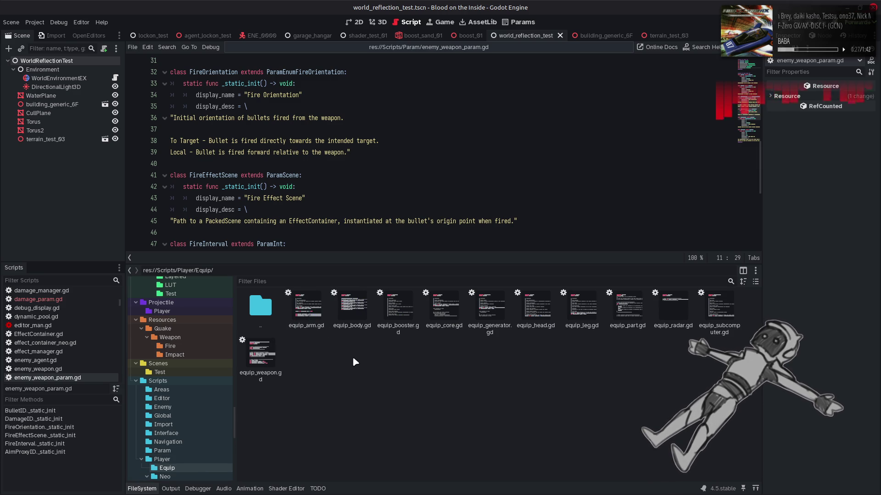
double_click(627, 305)
scroll(459, 180, "up", 5)
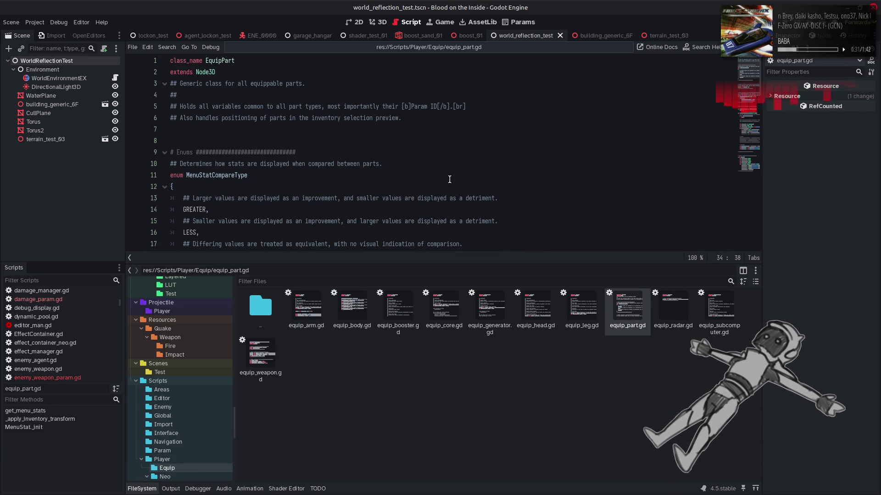
double_click(306, 305)
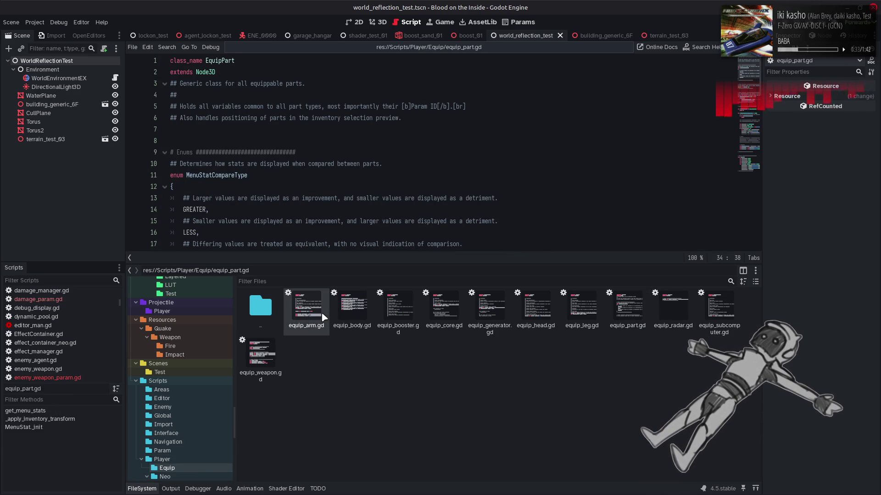
double_click(356, 304)
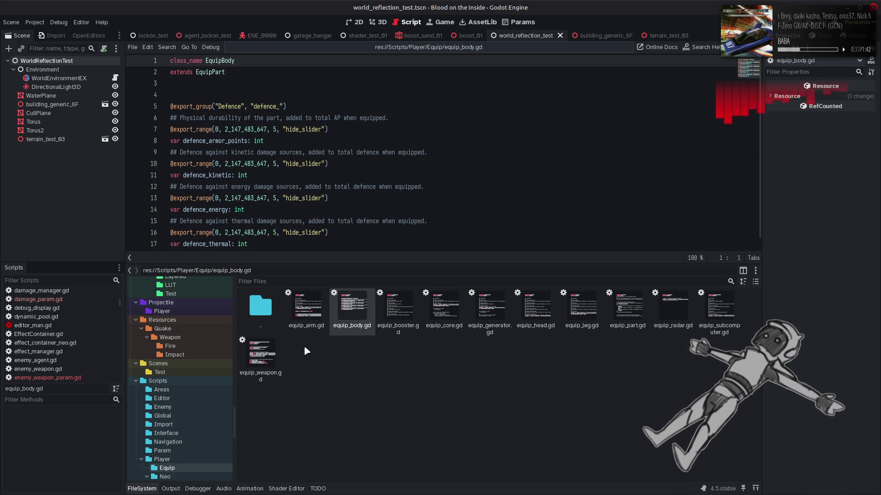
left_click(190, 454)
Create equip_part_param.gd in the Scripts/Param folder, inheriting from RefCounted
right_click(432, 373)
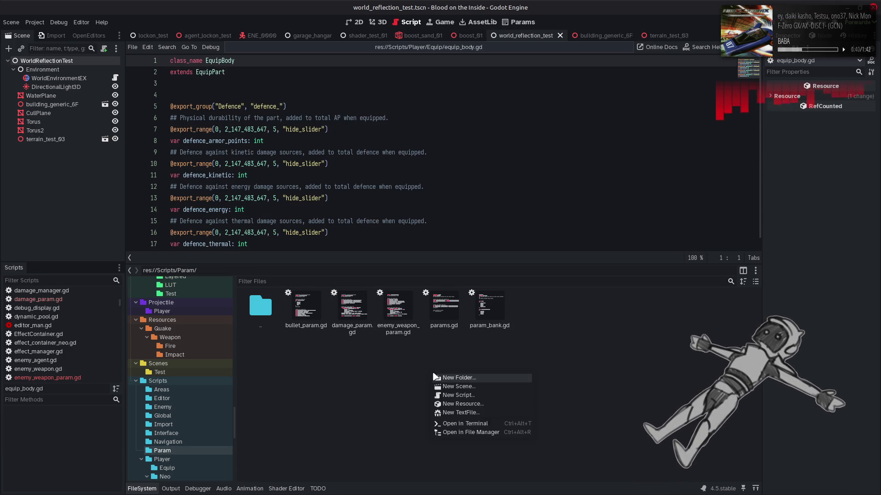
left_click(467, 395)
type("equip_part")
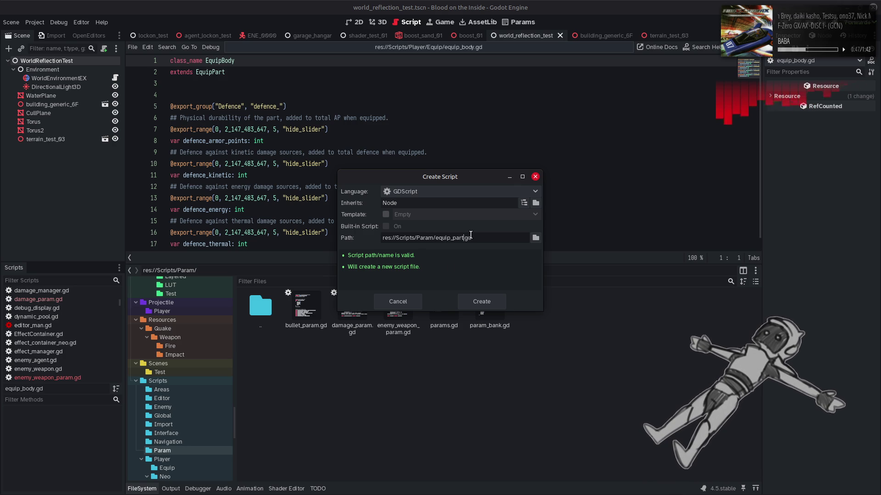
type("_param")
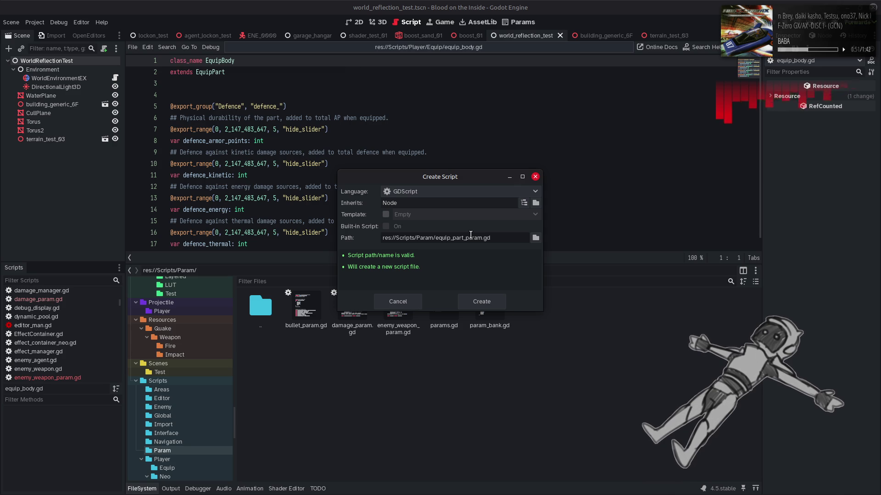
left_click(524, 203)
double_click(344, 138)
left_click(489, 306)
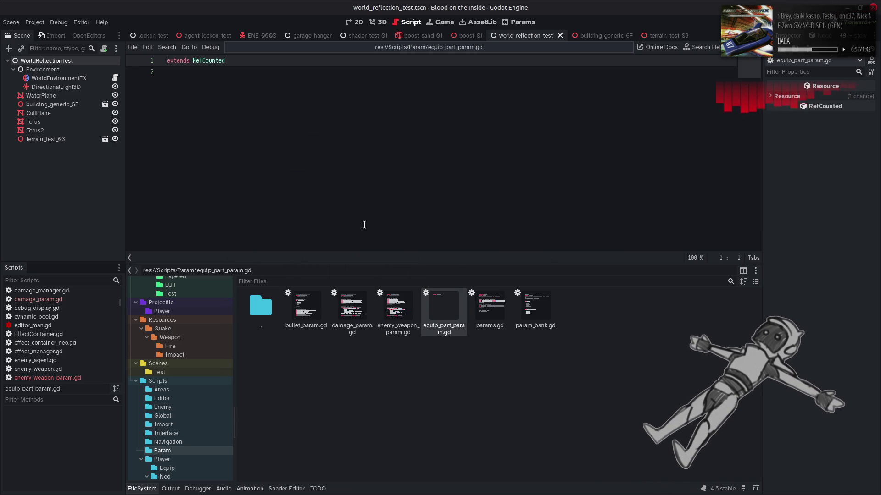
Replace equip_part_param.gd's RefCounted extends with the param_bank.gd extends line from enemy_weapon_param.gd
left_click(524, 307)
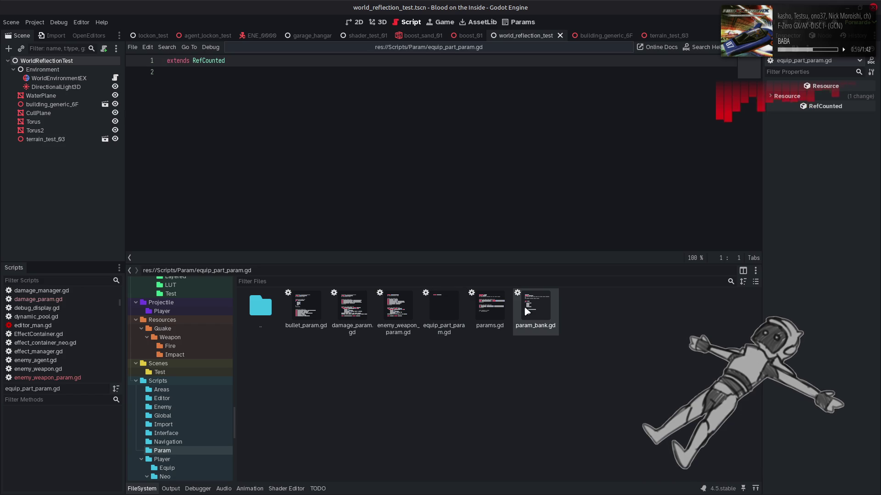
double_click(523, 306)
scroll(298, 91, "up", 15)
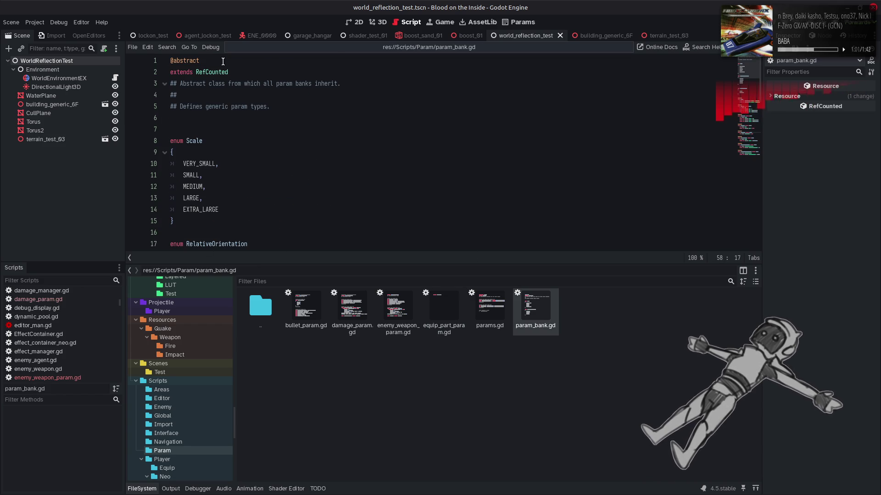
double_click(397, 307)
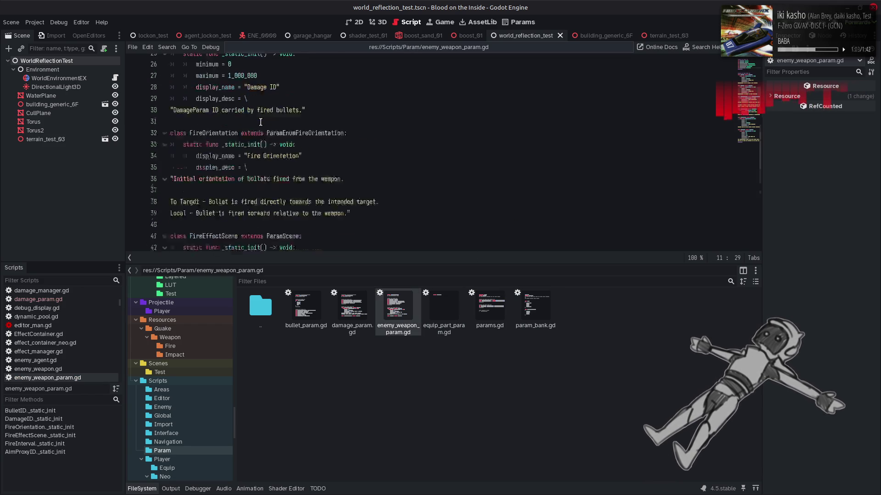
scroll(260, 122, "up", 8)
left_click(154, 63)
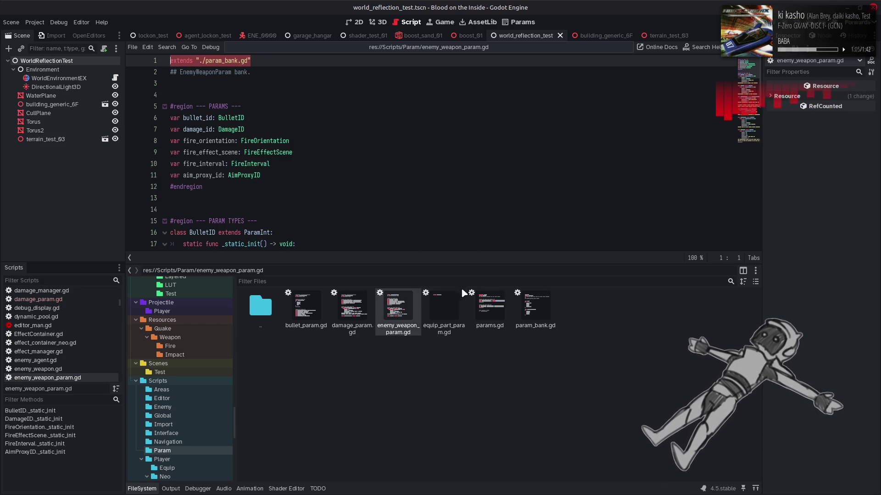
double_click(444, 301)
left_click(143, 67)
key("BackSpace")
key("ctrl+shift+Left")
type("\"./param_bank.gd\"")
key("Return")
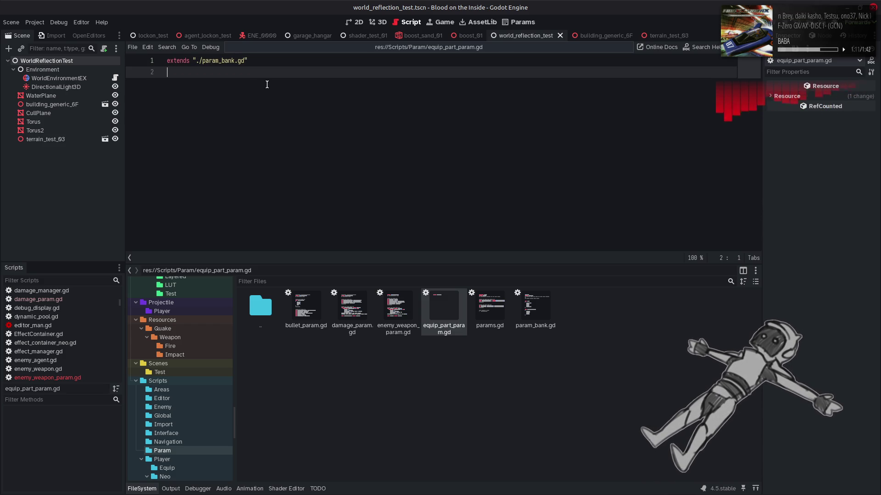
Copy the EnemyWeaponParam bank comment line and start a new line below extends
double_click(397, 308)
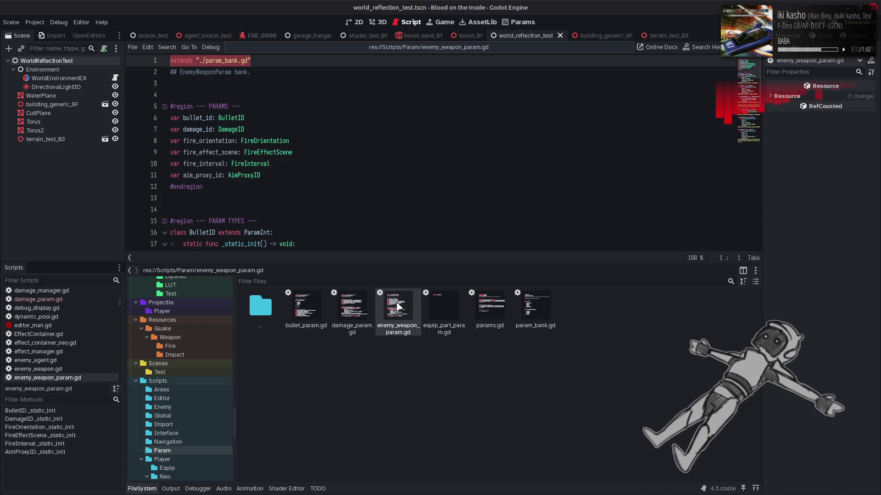
left_click_drag(273, 71, 196, 72)
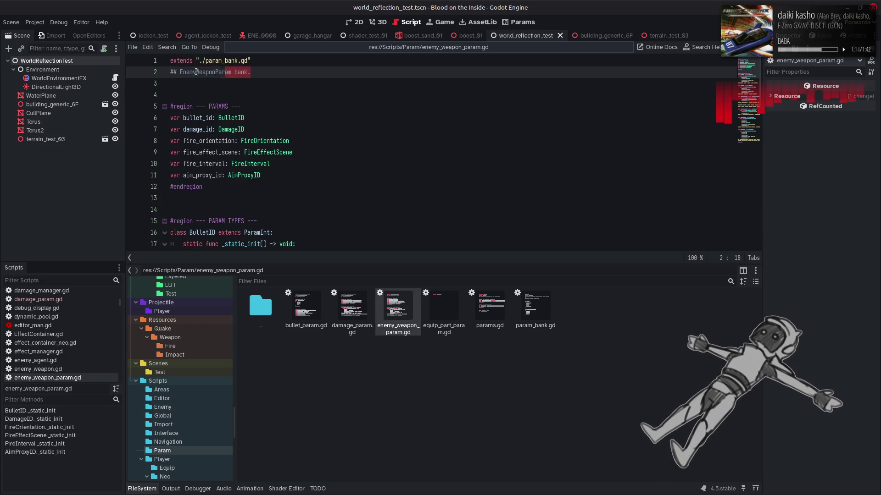
double_click(431, 301)
left_click(260, 61)
key("Return")
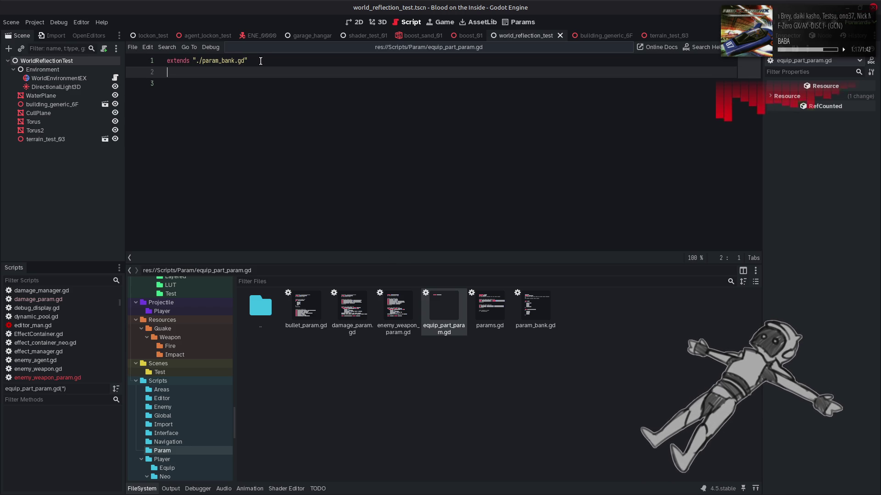
type("## EnemyWeaponParam bank.")
left_click(172, 63)
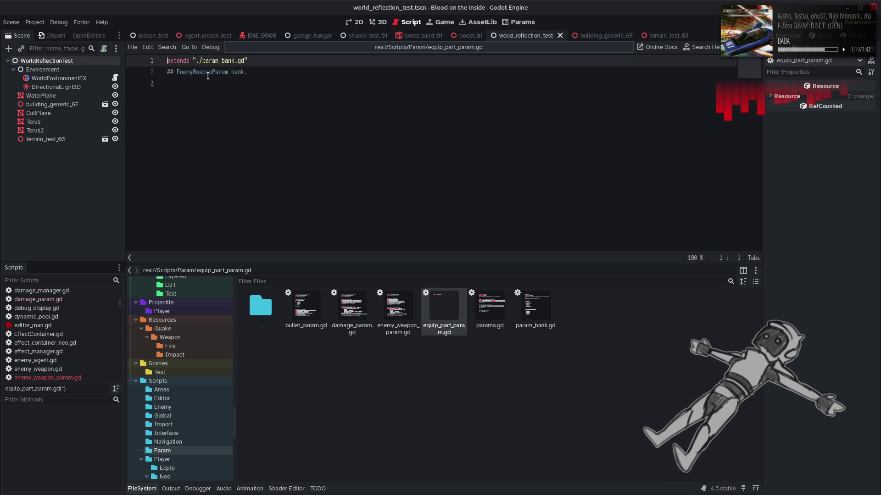
key("Return")
key("Up")
type("@abst")
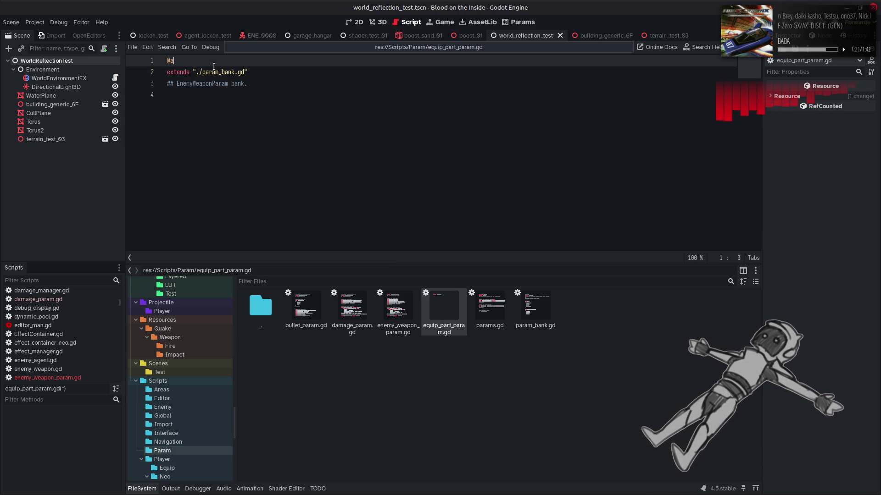
type("ract")
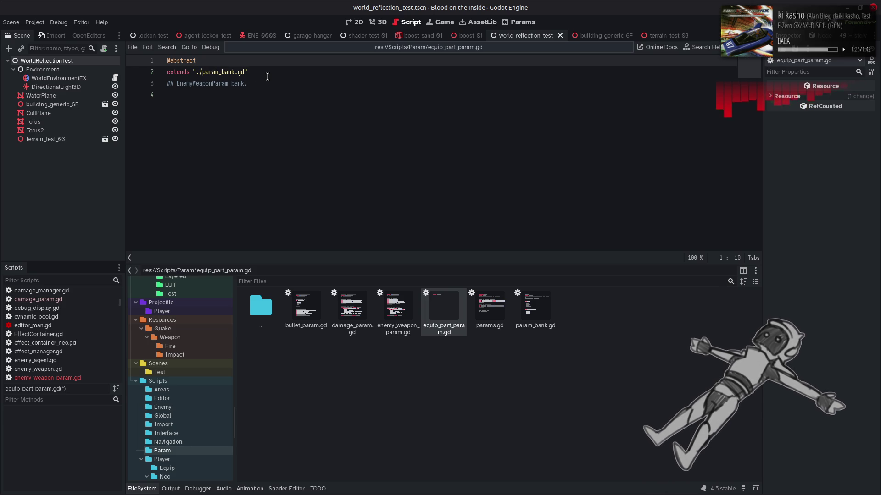
Reword the comment to '## EquipPartParam base.' and save the script
double_click(212, 84)
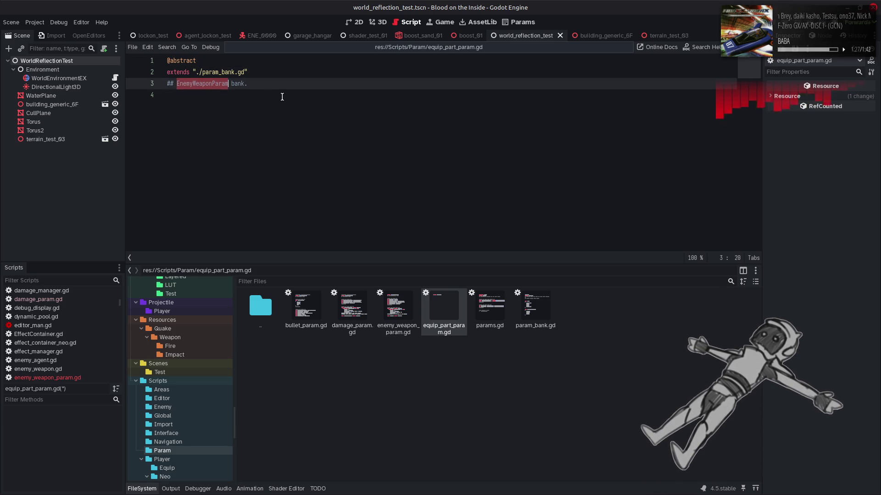
type("EquipPa")
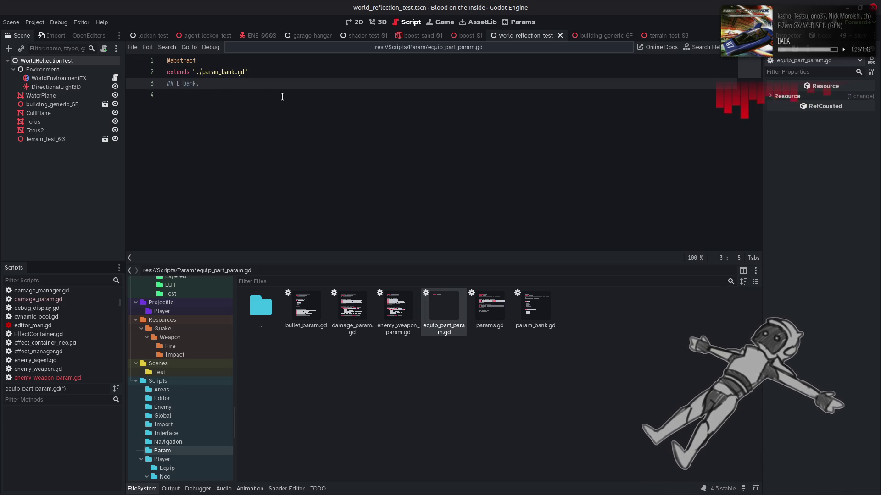
type("rtParam")
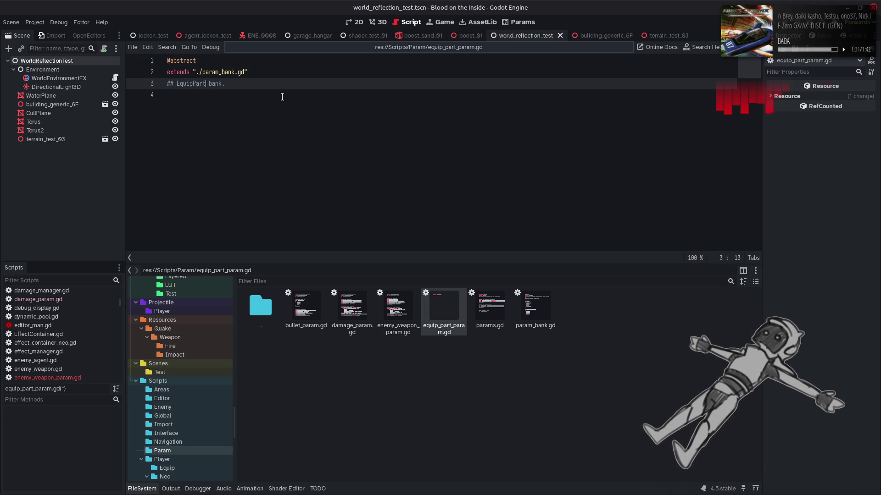
key("Right")
key("Right")
key("Right")
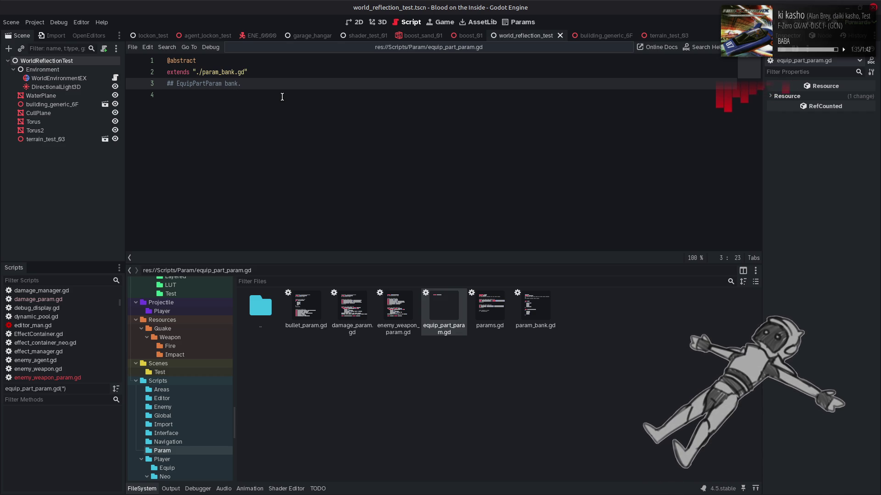
key("BackSpace")
key("BackSpace")
key("BackSpace")
type("bas")
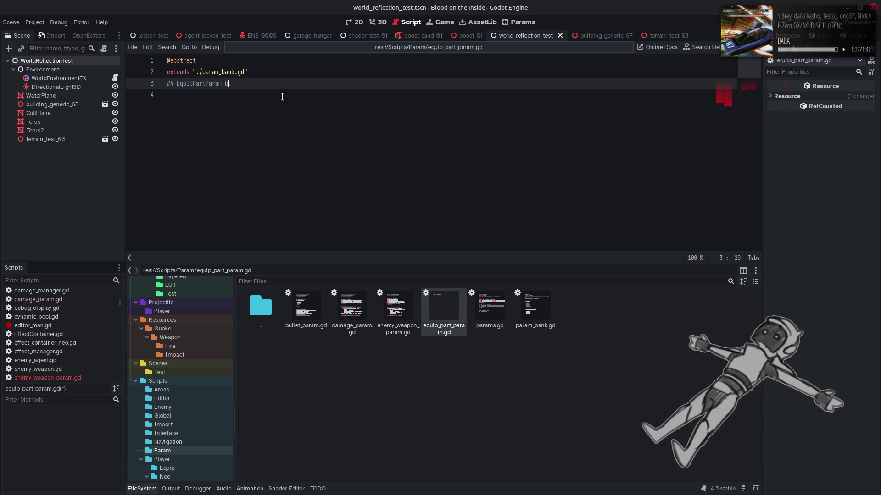
type("e.")
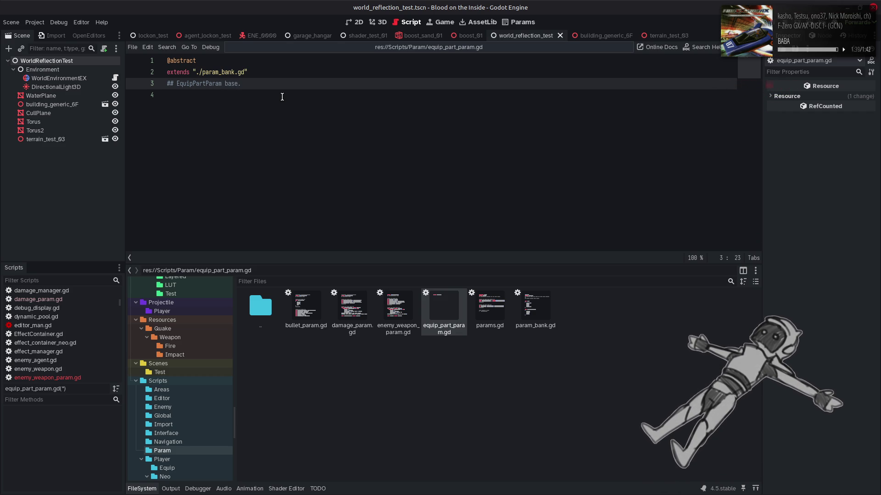
key("ctrl+s")
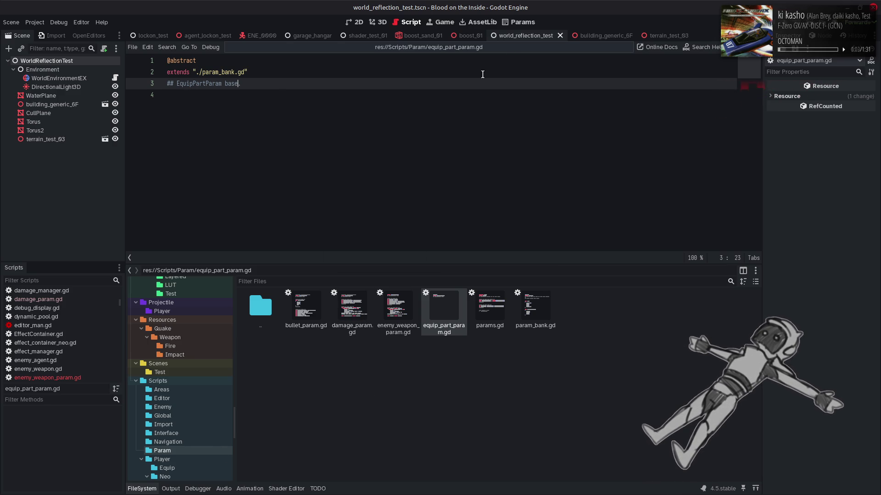
left_click(523, 22)
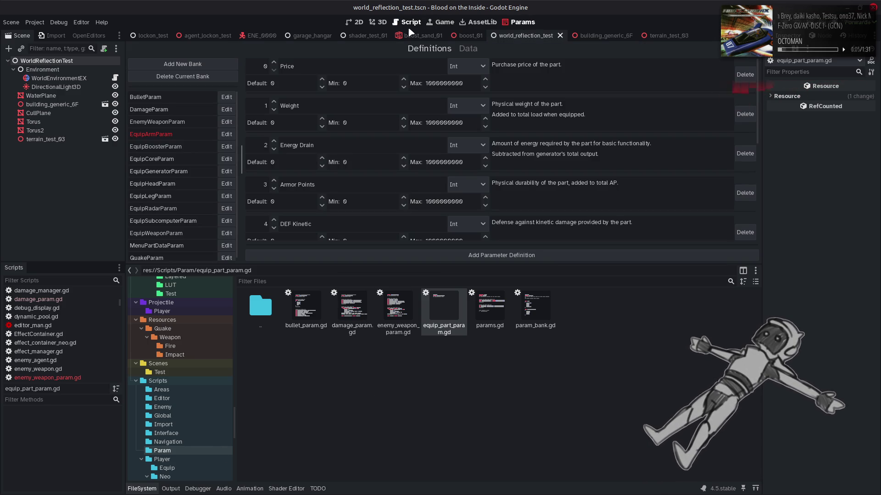
Copy the PARAM TYPES region from enemy_weapon_param.gd into equip_part_param.gd and close it with #endregion
left_click(417, 22)
left_click(387, 52)
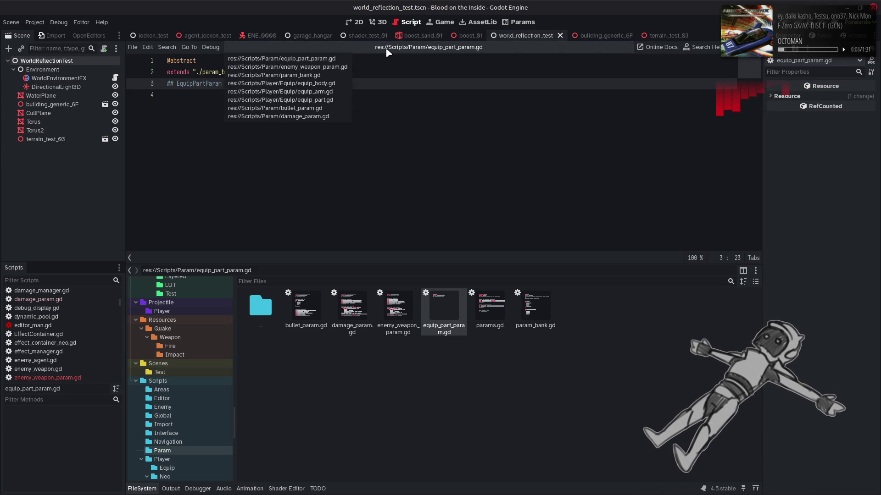
left_click(340, 68)
scroll(297, 166, "down", 3)
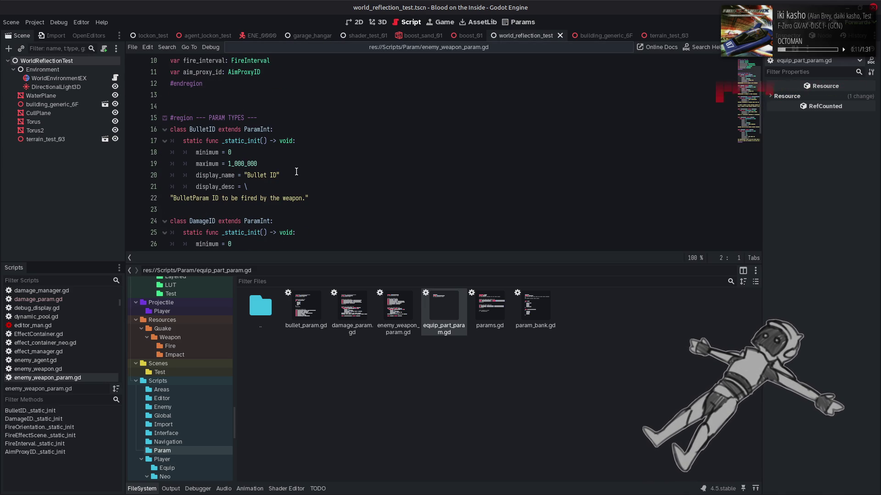
left_click(285, 187)
left_click_drag(228, 169, 175, 106)
key("ctrl+c")
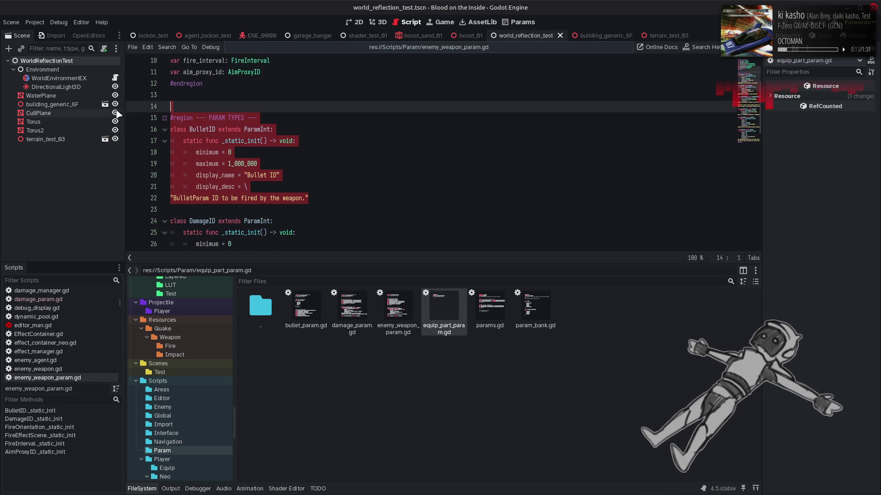
left_click(348, 48)
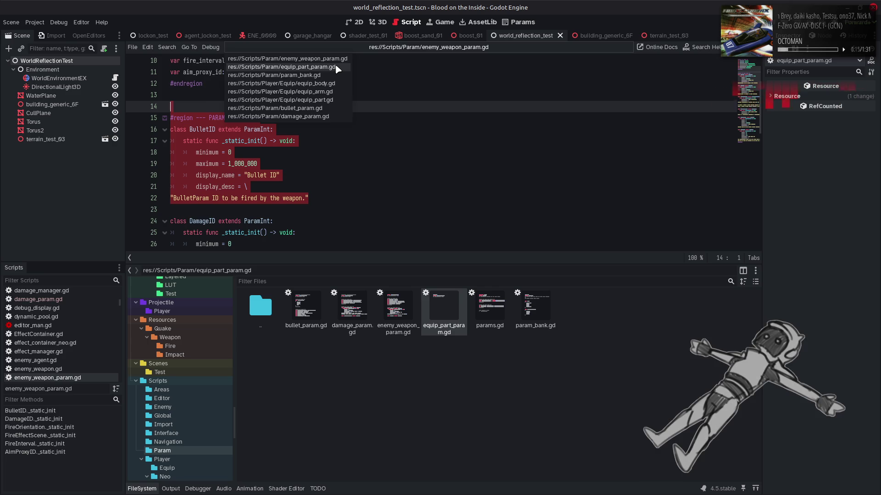
left_click(340, 67)
key("Down")
key("Down")
key("ctrl+v")
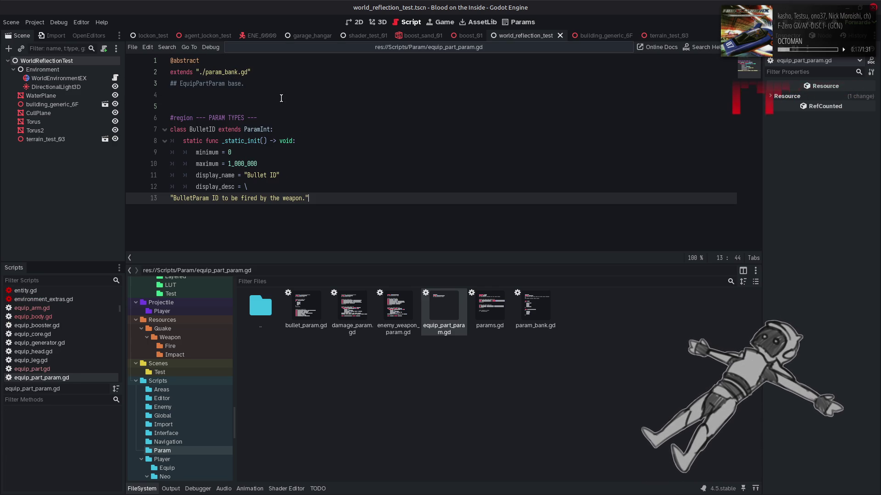
key("Return")
type("#endregion")
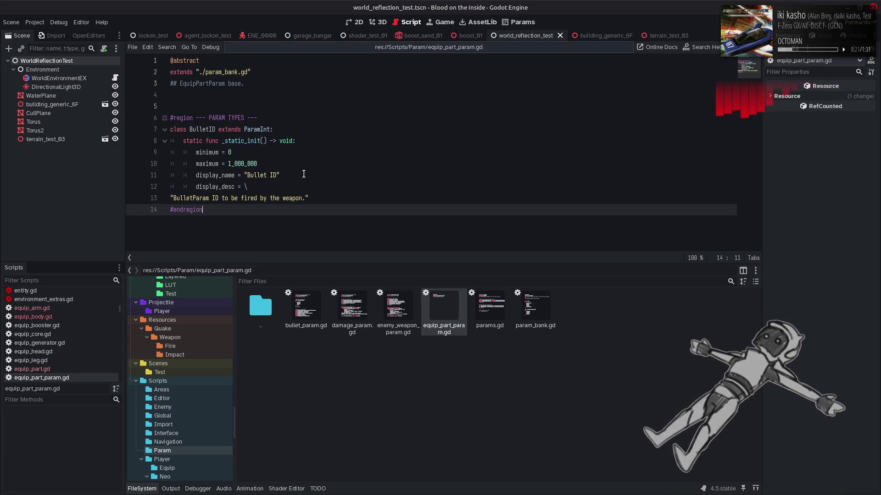
Rename the BulletID class to Price and its display name to 'Price'
double_click(206, 130)
left_click(519, 22)
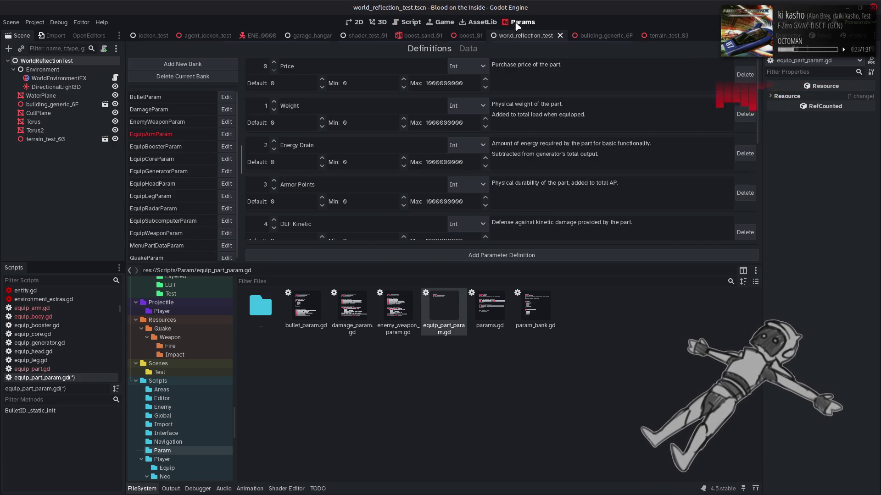
left_click(407, 22)
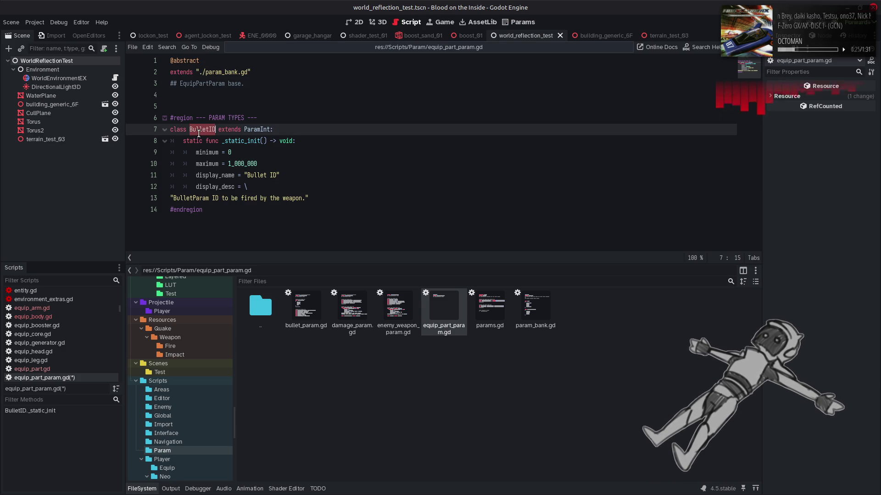
type("PRic")
key("BackSpace")
key("BackSpace")
key("BackSpace")
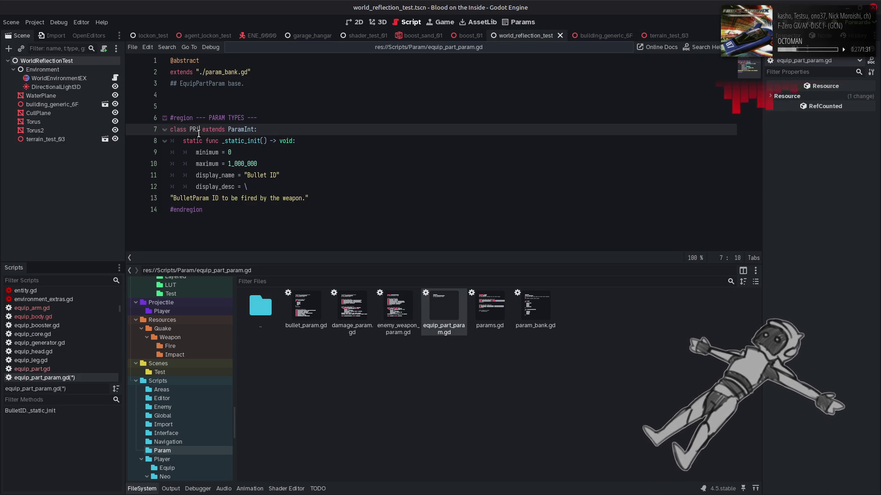
type("rice")
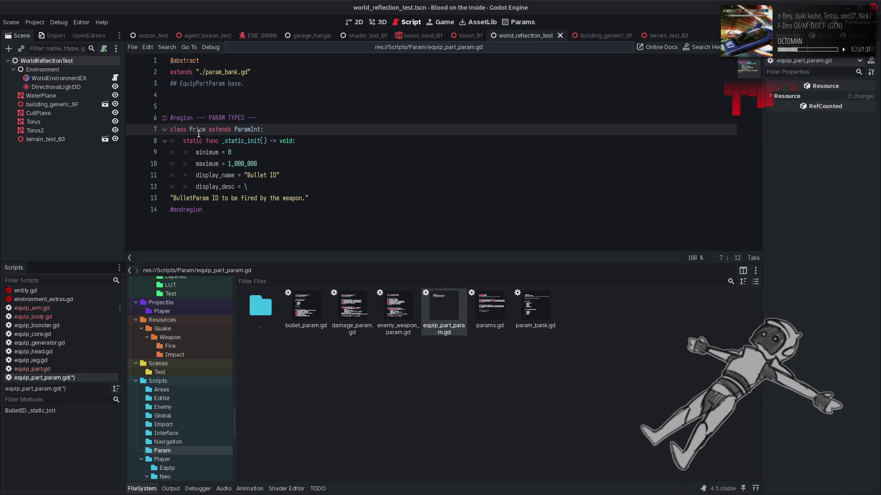
left_click_drag(247, 176, 276, 176)
type("Price")
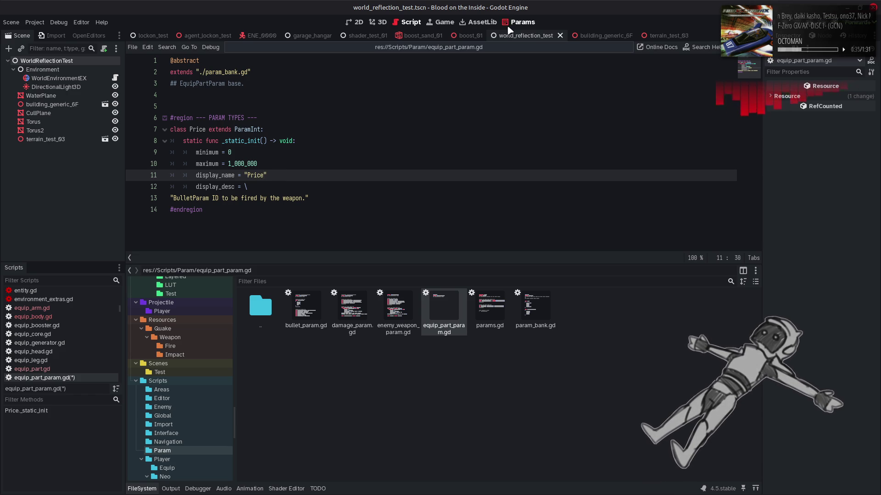
Set the Price description to 'Purchase price of the part.' and select the whole Price class
left_click(522, 22)
left_click(410, 23)
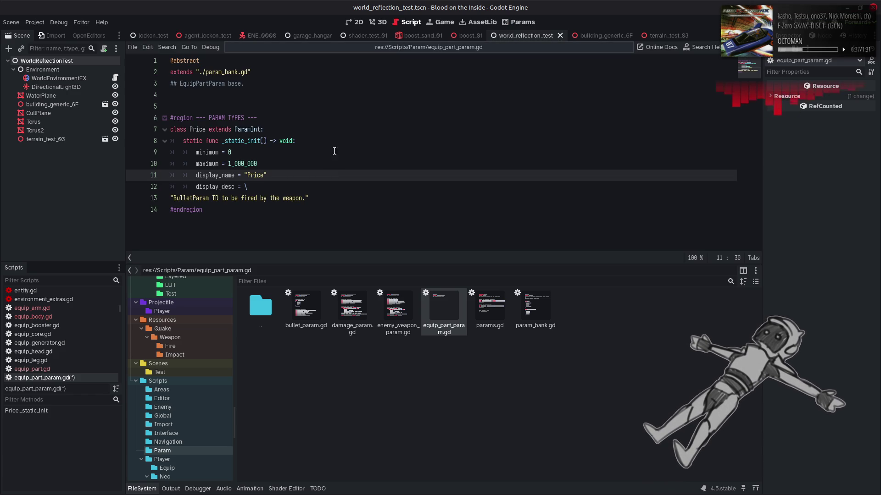
left_click_drag(307, 198, 174, 198)
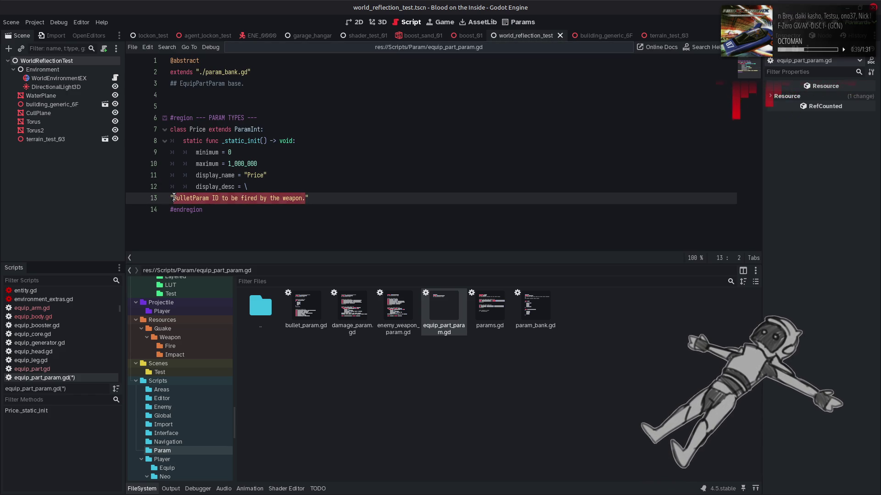
type("Purchase price of the part.")
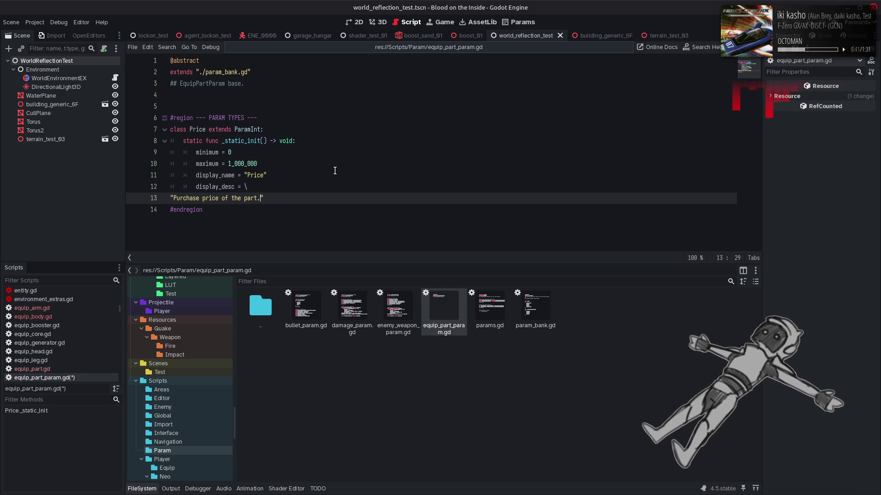
left_click(320, 142)
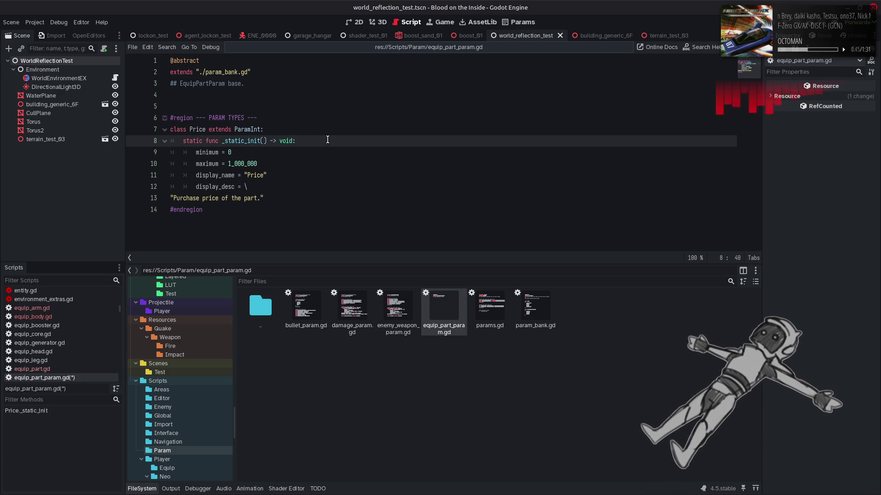
left_click(147, 488)
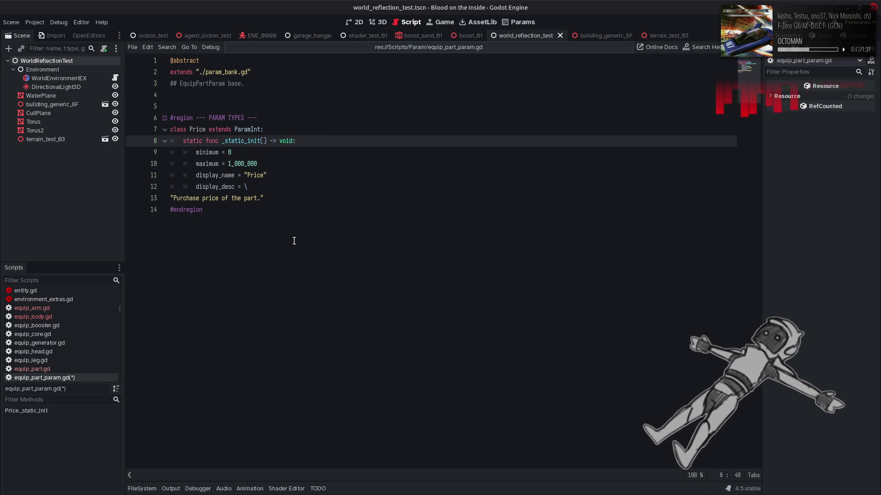
mouse_move(273, 198)
left_mouse_down()
mouse_move(174, 141)
mouse_move(172, 129)
left_mouse_up()
key("ctrl+c")
left_click(299, 200)
Paste two more copies of the Price class below the original
key("Return")
key("Return")
key("ctrl+v")
key("Return")
key("Return")
key("ctrl+v")
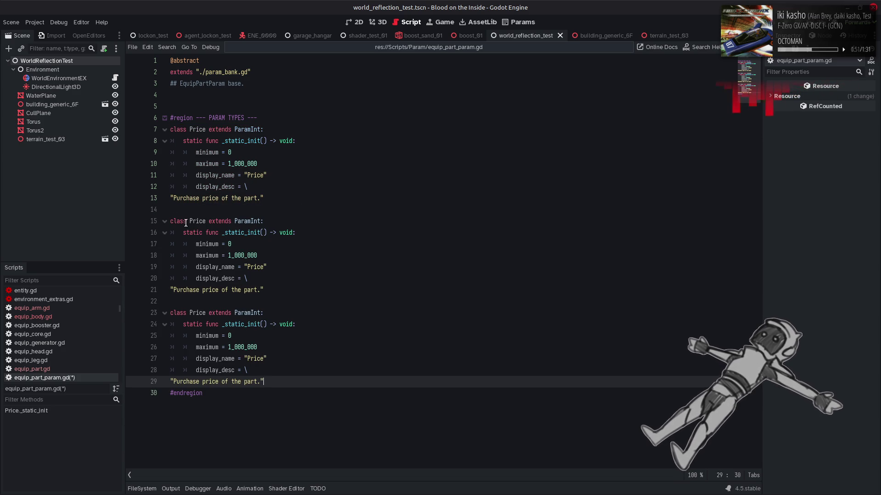
Rename the copies to Weight and EnergyDrain with display names 'Weight' and 'Energy Drain'
left_click(186, 223)
double_click(197, 221)
type("W")
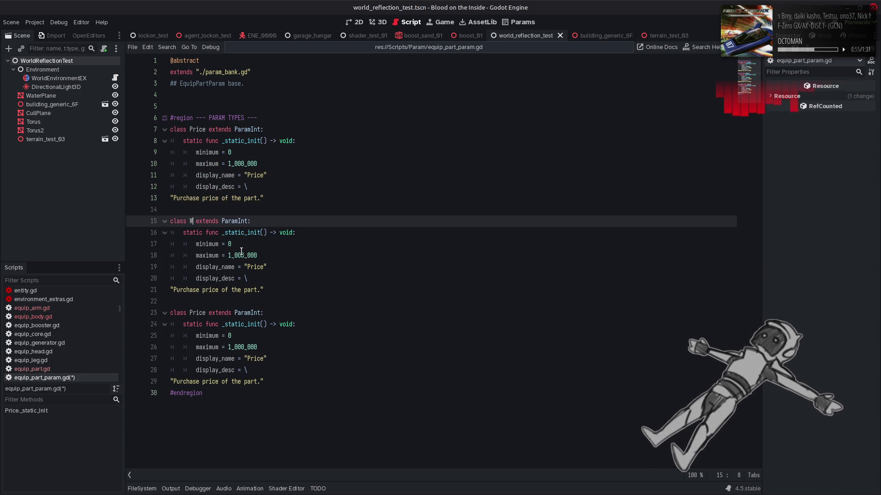
type("eight")
double_click(196, 314)
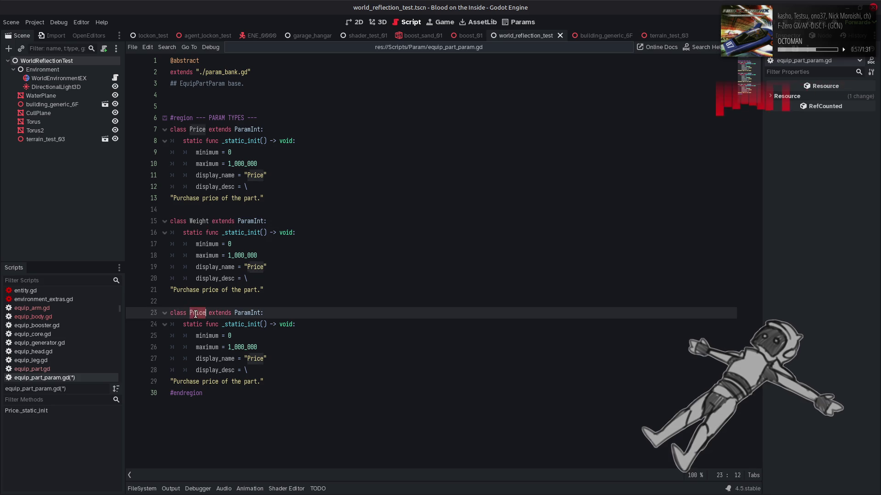
type("EnergyD")
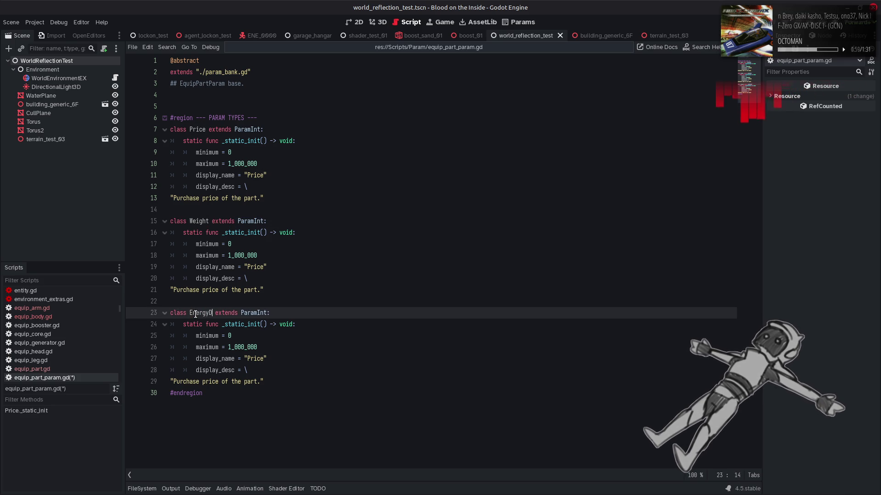
type("rain")
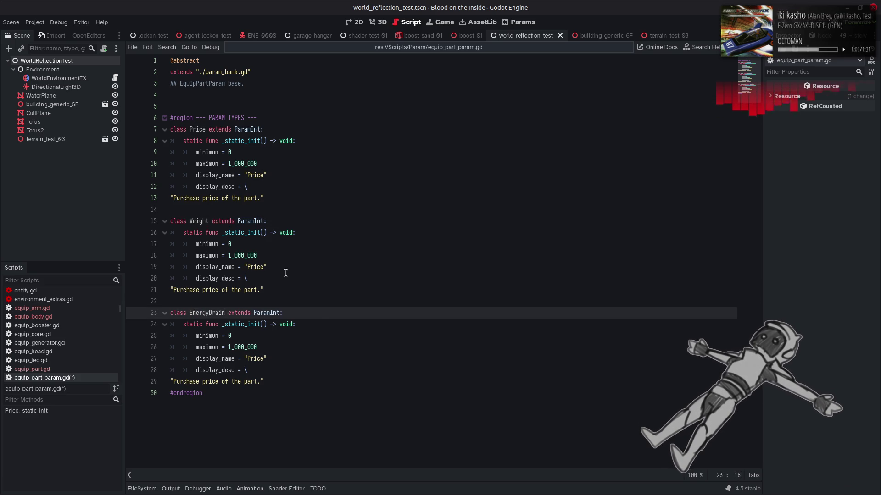
double_click(255, 267)
type("Weight")
double_click(257, 358)
type("Energy Drain")
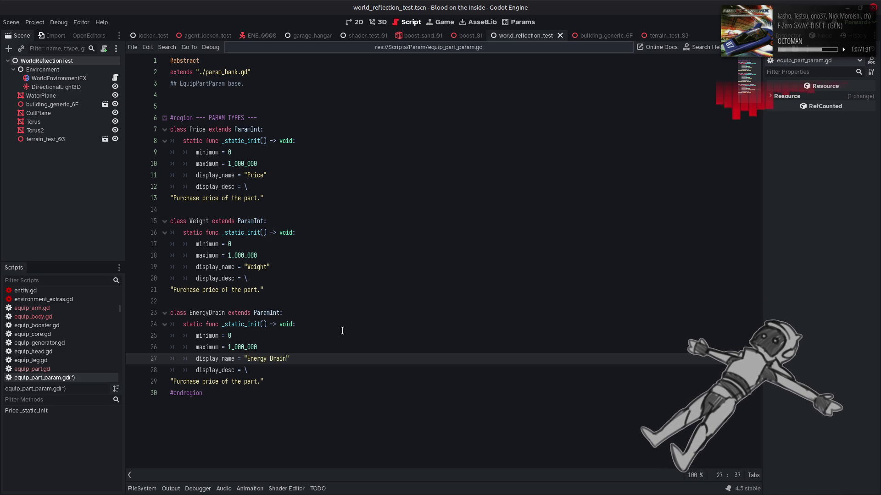
Set the Weight description to 'Added to total load when equipped.' from the Params definitions
left_click(522, 23)
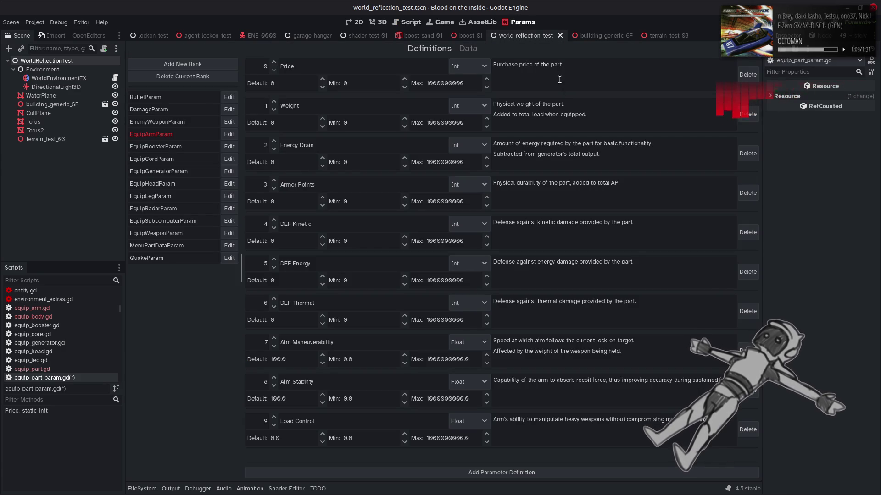
left_click_drag(494, 104, 587, 115)
key("ctrl+c")
left_click(407, 22)
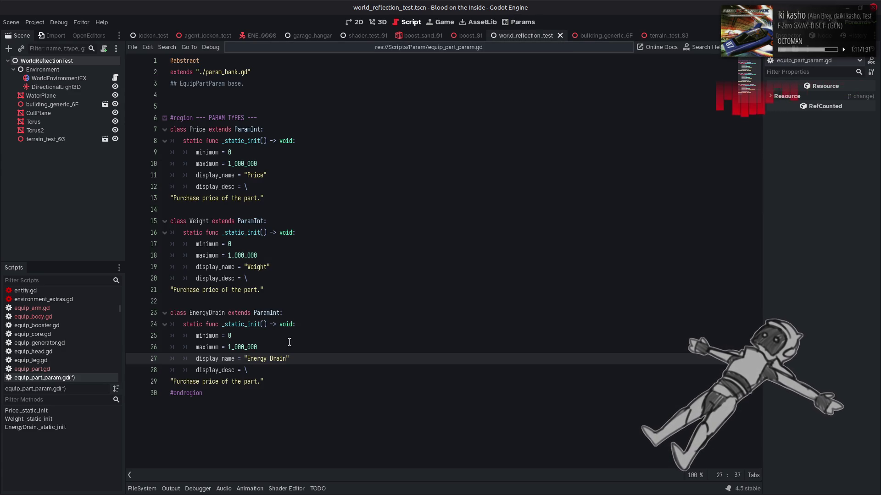
left_click_drag(260, 290, 173, 294)
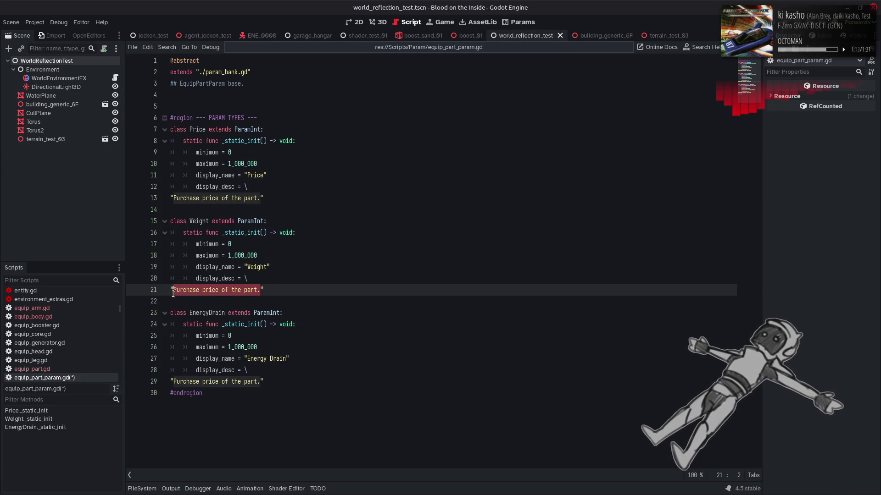
key("ctrl+v")
Set the EnergyDrain description to 'Subtracted from generator's total output.' and save
left_click(522, 22)
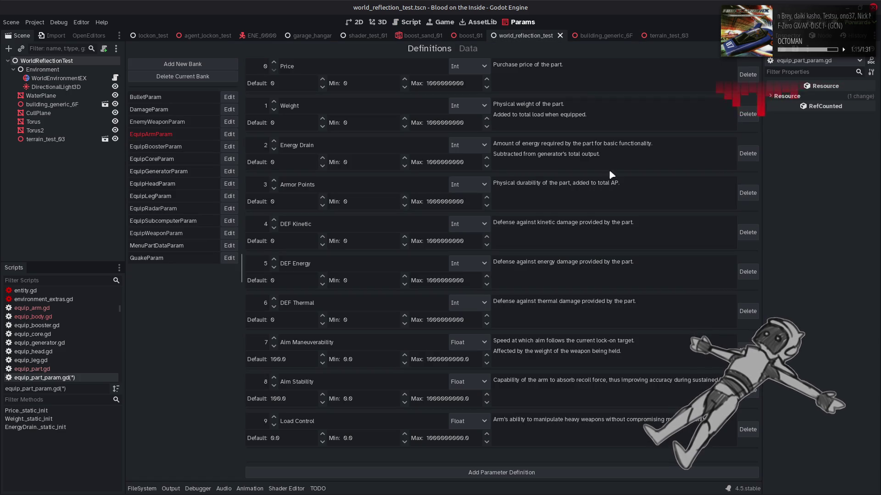
left_click_drag(619, 154, 492, 143)
key("ctrl+c")
left_click(408, 22)
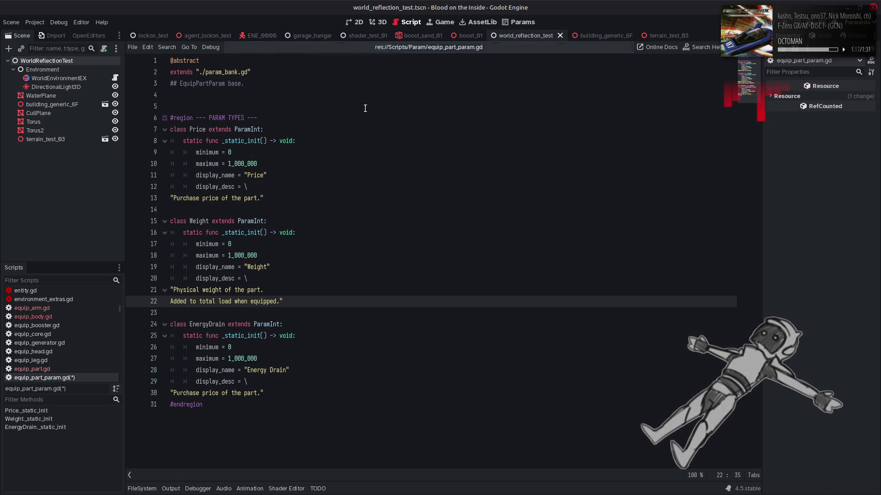
left_click_drag(260, 393, 175, 393)
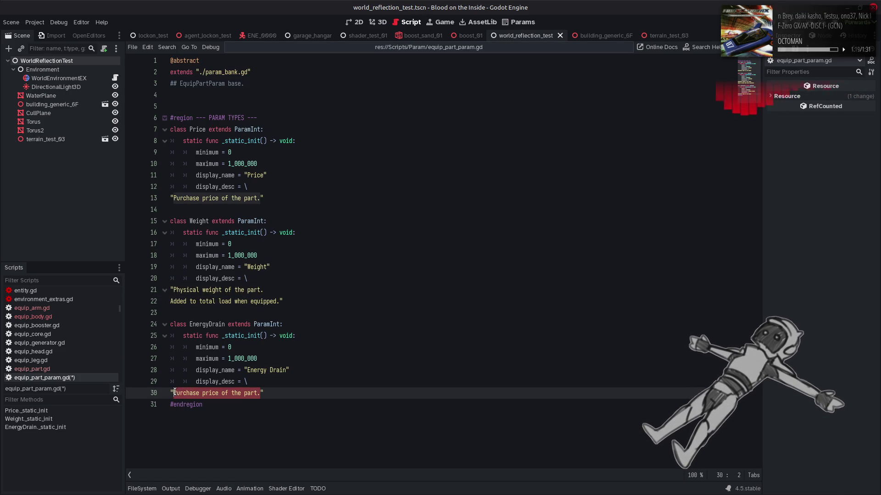
key("ctrl+v")
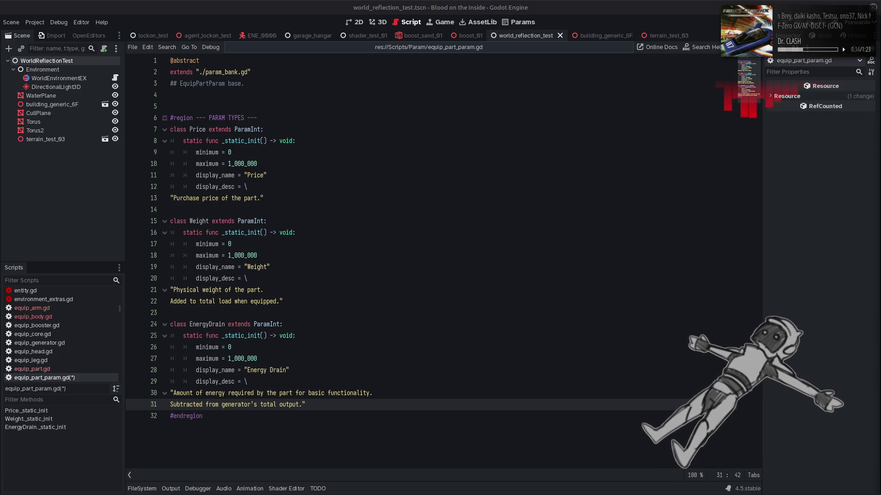
key("ctrl+s")
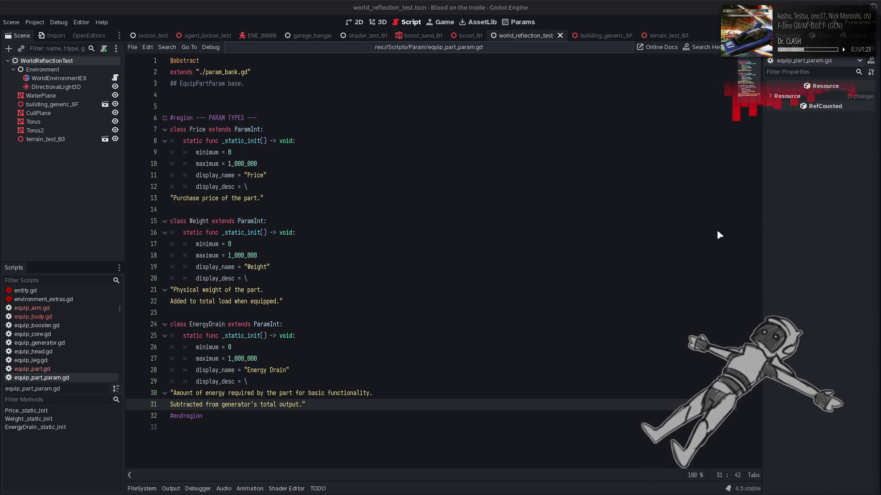
left_click(362, 358)
key("ctrl+s")
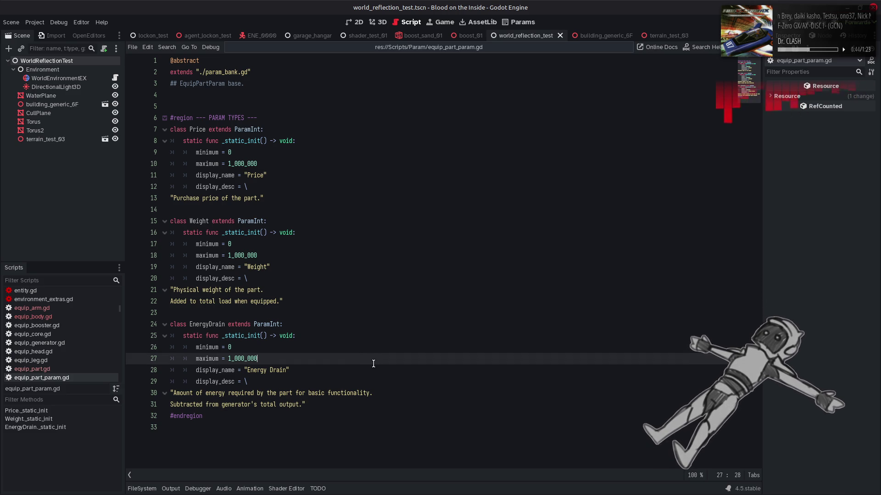
left_click(284, 119)
Add a '#region --- PARAMS ---' header above the PARAM TYPES region
left_click(190, 96)
key("Return")
key("Return")
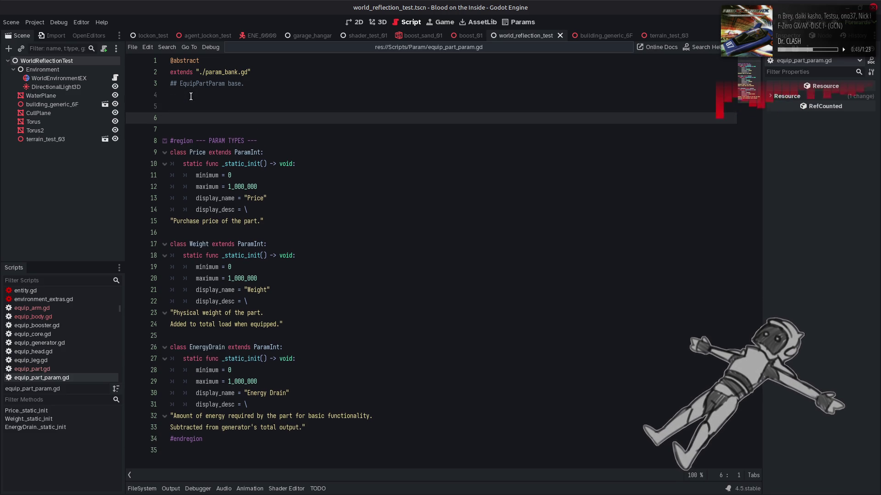
key("Return")
key("Up")
type("#region --- PARAM TYPES ---")
double_click(234, 120)
key("BackSpace")
key("BackSpace")
type("S")
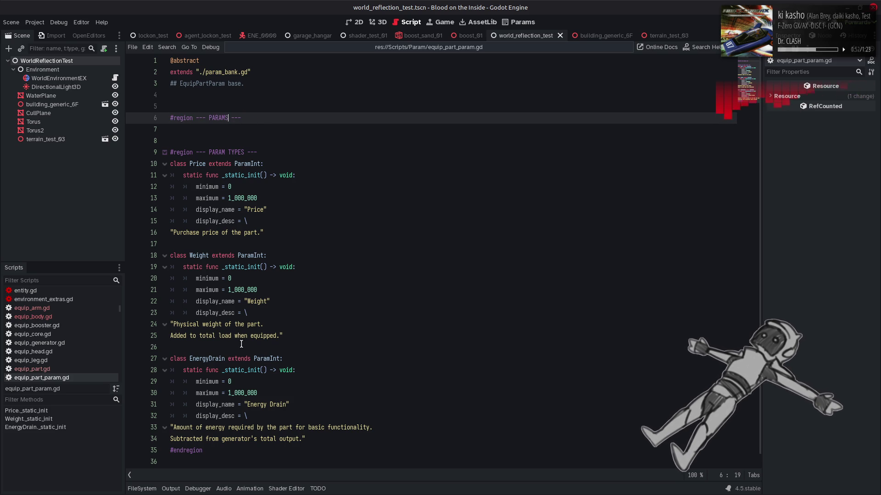
Close the PARAMS region with #endregion, leaving an empty line inside it
left_click_drag(216, 450, 169, 450)
key("ctrl+c")
left_click(206, 129)
key("ctrl+v")
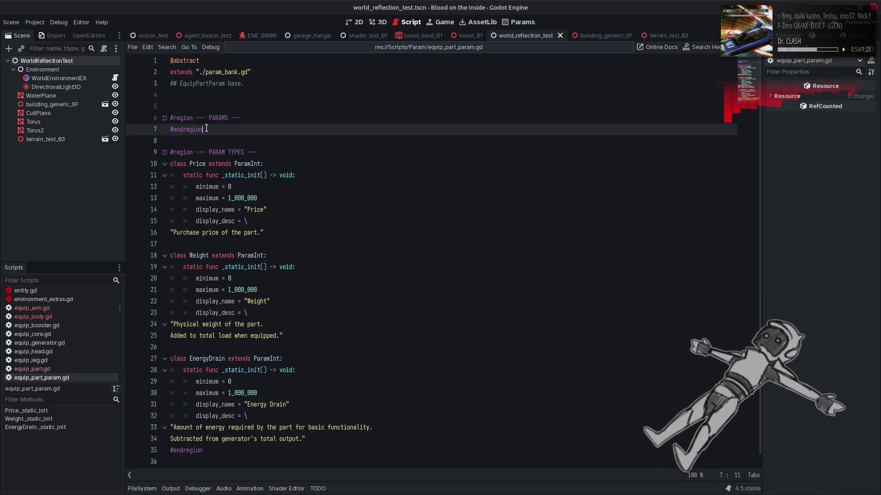
key("Return")
key("Return")
key("Up")
key("Up")
key("Return")
key("Up")
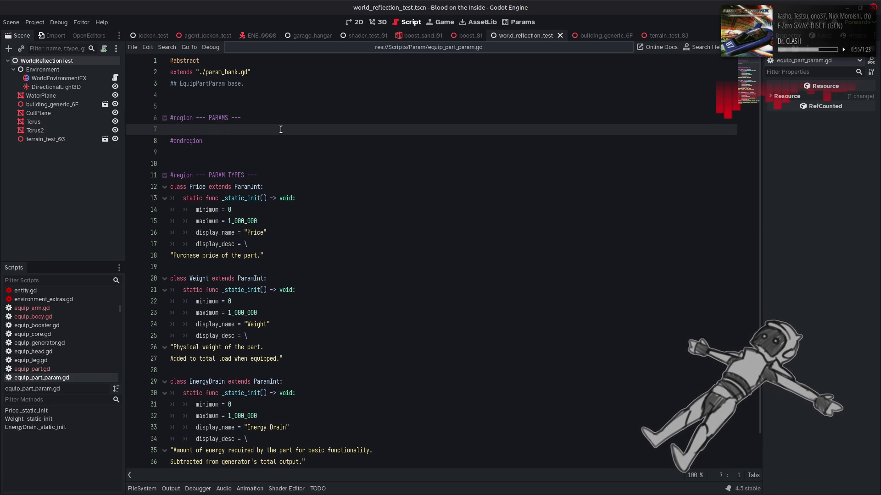
Declare 'var price: Price' and 'var weight: Weight' inside the PARAMS region
left_click(194, 187)
left_click(204, 125)
type("var price: ")
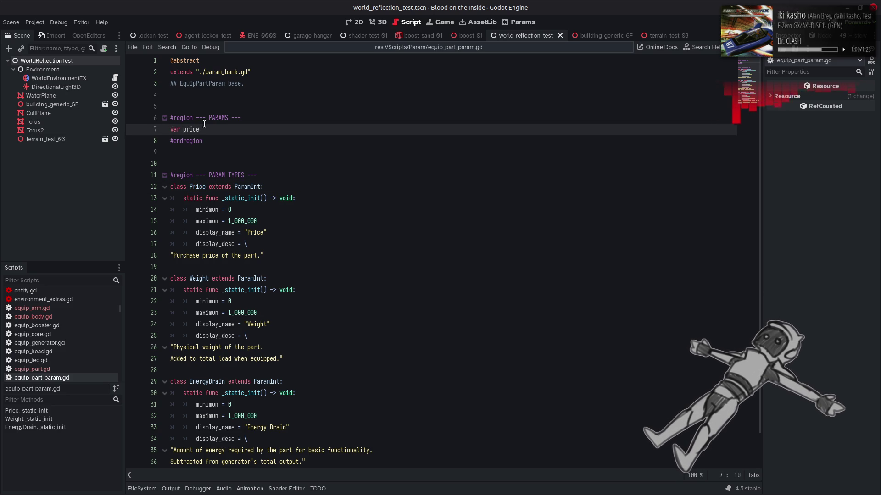
type("Price")
double_click(200, 278)
left_click(246, 128)
key("Return")
type("class")
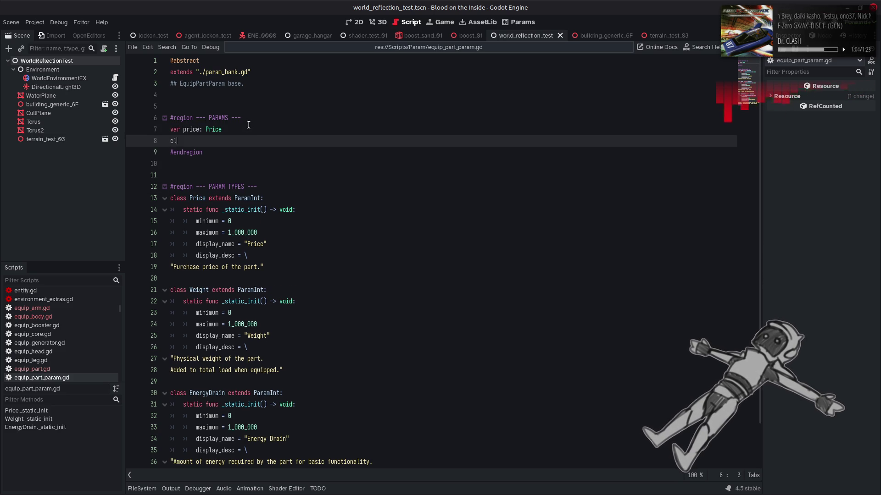
key("ctrl+BackSpace")
type("var weight: Weight")
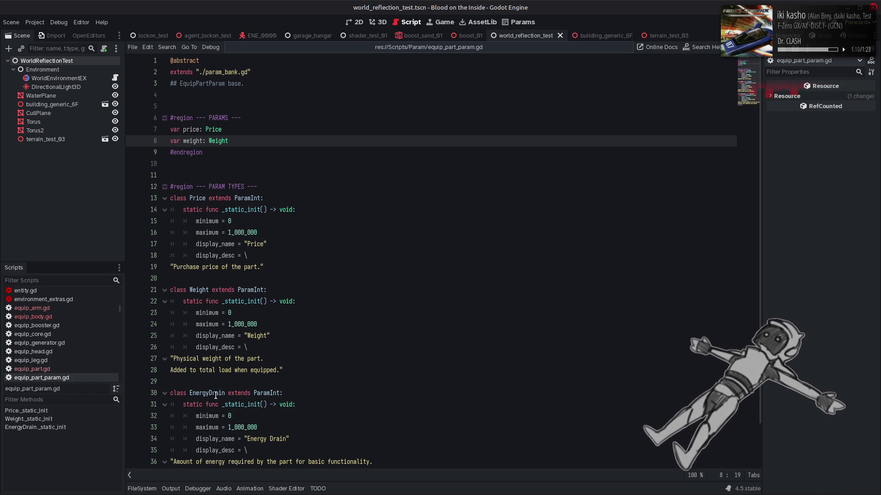
Add 'var energy_drain: EnergyDrain' to the PARAMS region and save the script
left_click(216, 396)
left_click(237, 141)
key("Return")
type("var ")
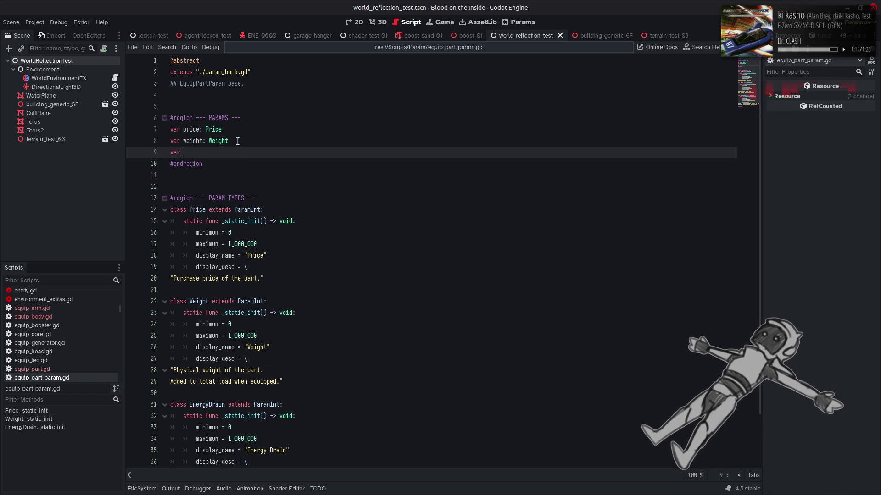
type("energy_d")
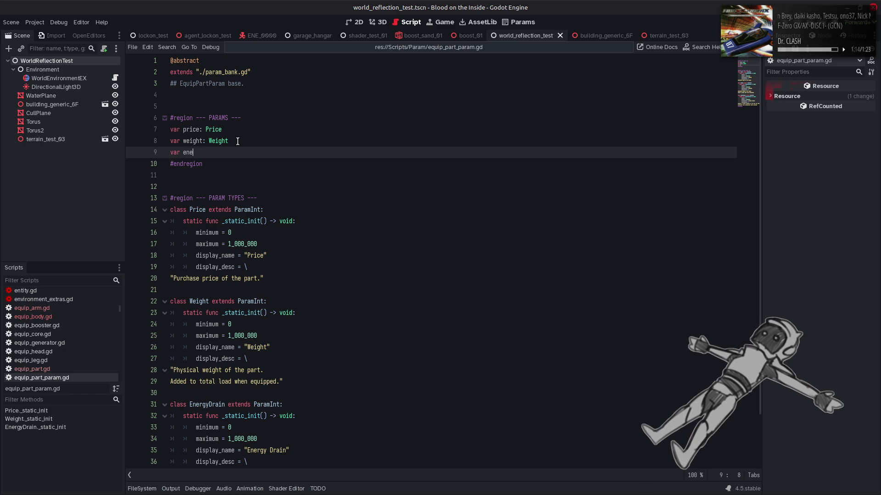
type("rain: EnergyDrain")
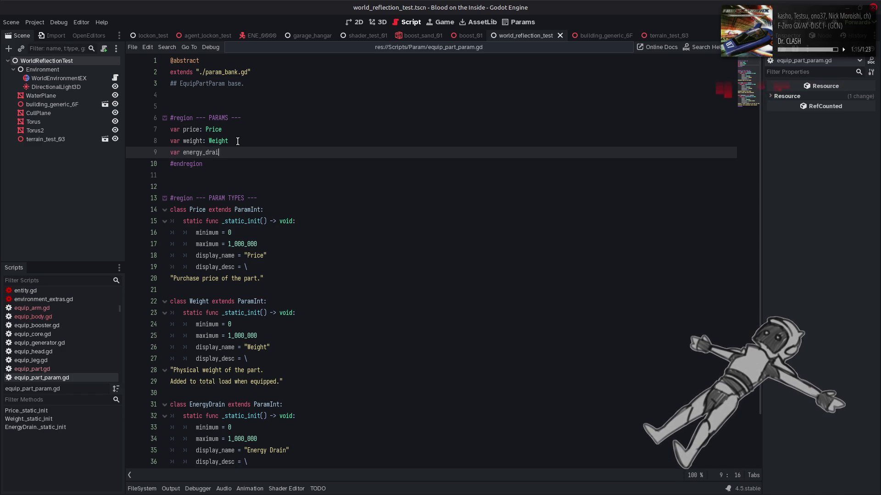
key("ctrl+s")
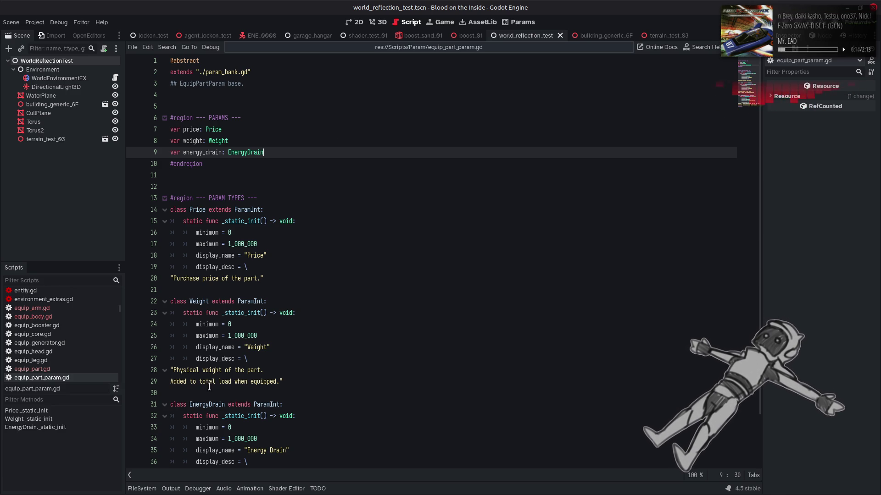
Start a new script in the Param folder and name it equip_frame_param.gd
left_click(151, 489)
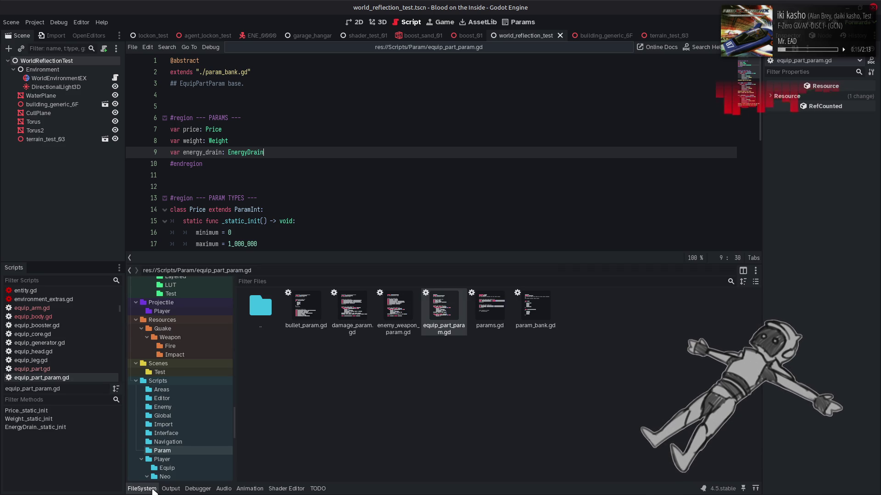
right_click(454, 368)
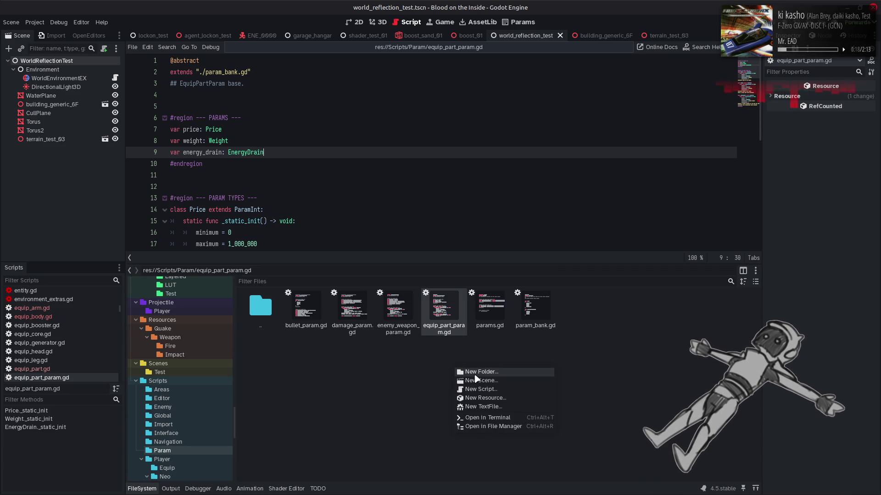
left_click(481, 390)
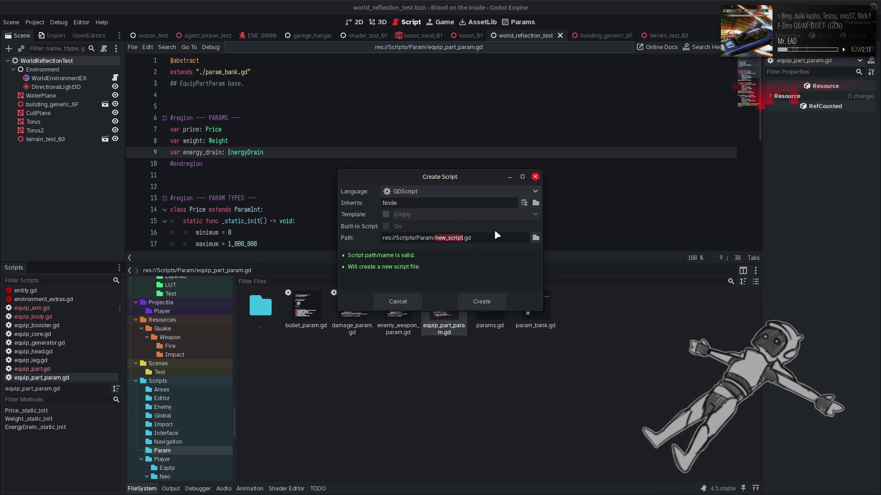
type("equip_part")
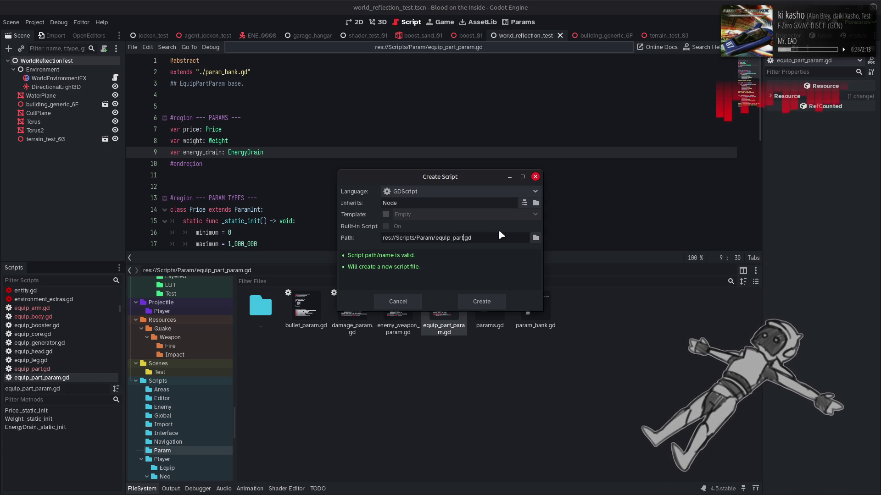
type("_fr")
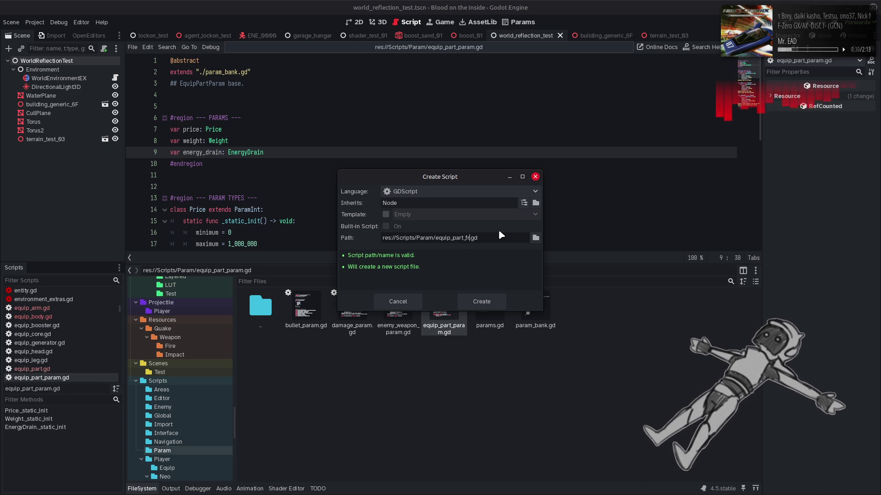
key("BackSpace")
key("BackSpace")
key("BackSpace")
type("frame_")
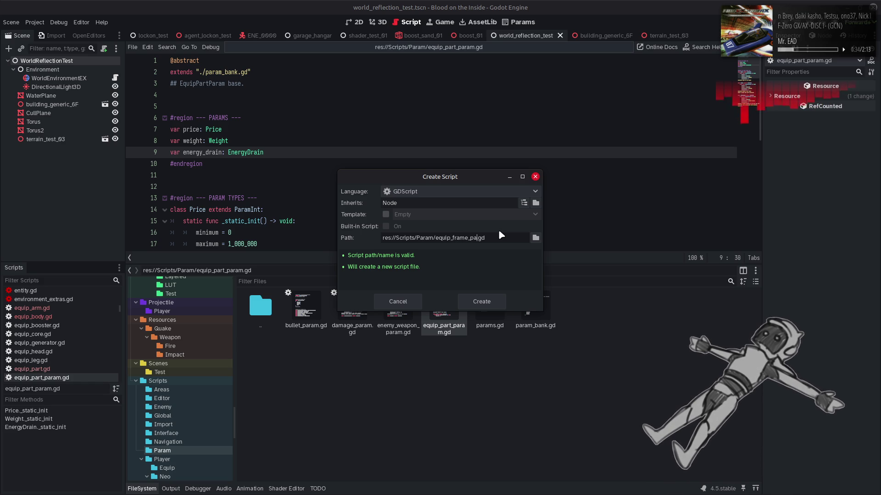
Set the new script to inherit RefCounted, create it, and reopen equip_part_param.gd
left_click(523, 203)
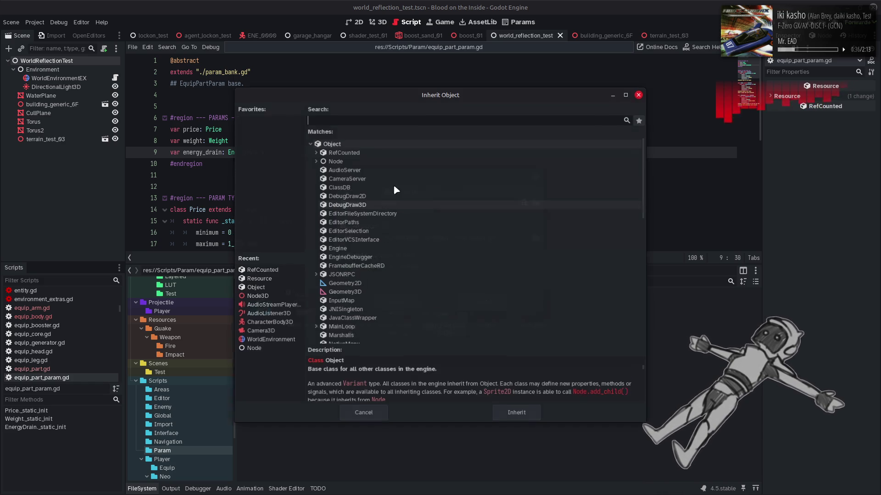
double_click(355, 137)
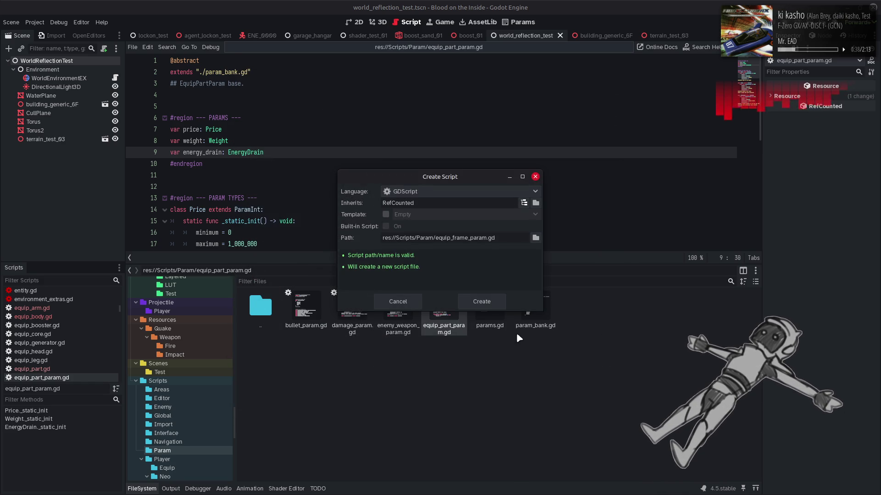
left_click(485, 301)
double_click(445, 307)
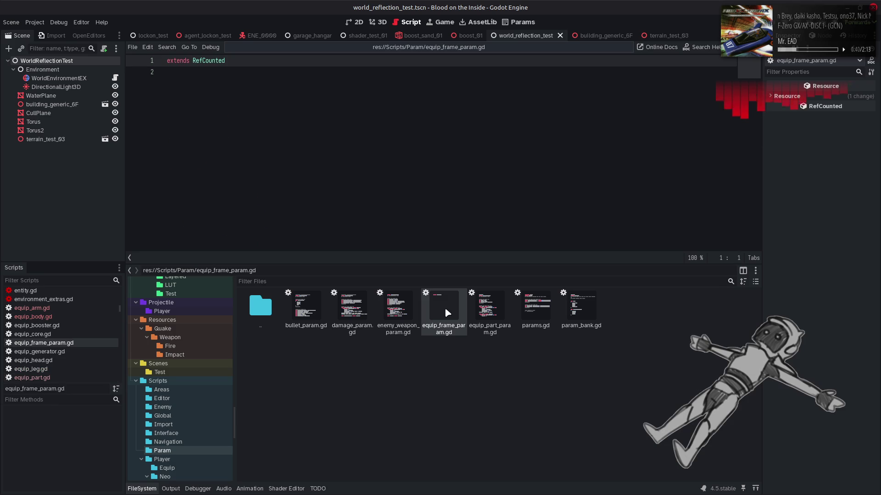
double_click(478, 311)
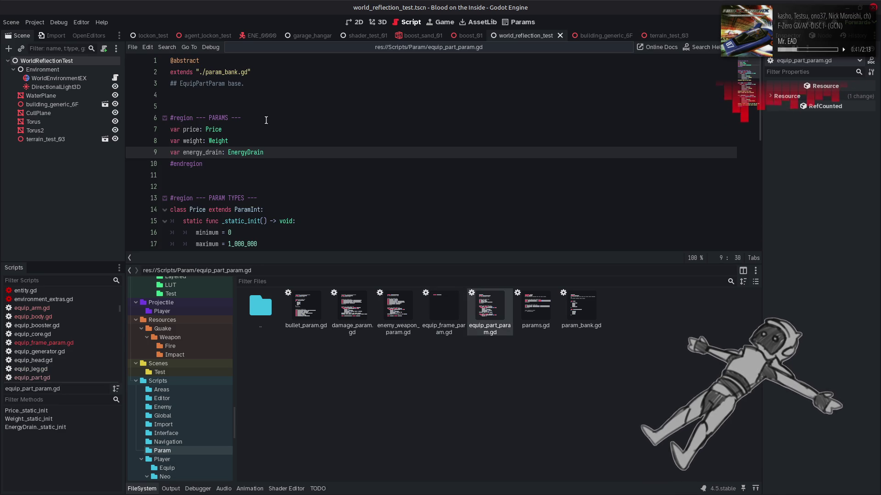
Replace equip_frame_param.gd's default text with the header copied from equip_part_param.gd
left_click(266, 71)
mouse_move(266, 71)
left_mouse_down()
mouse_move(146, 69)
mouse_move(145, 58)
left_mouse_up()
double_click(443, 306)
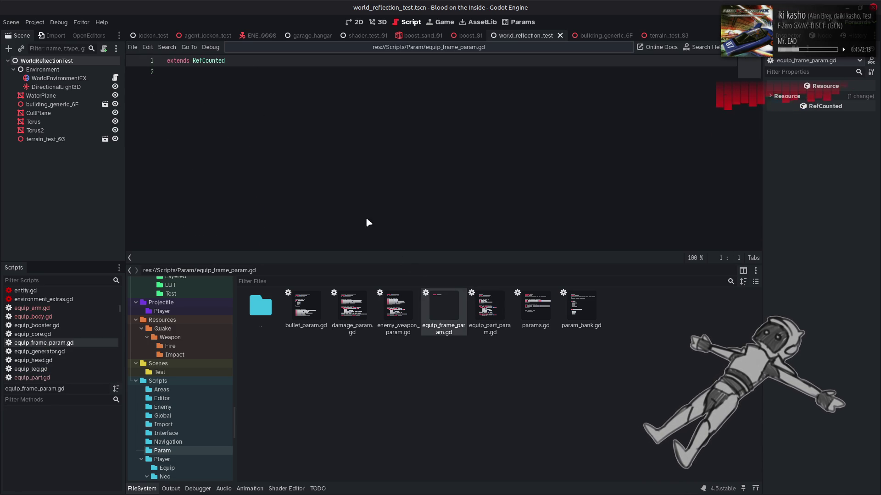
key("ctrl+a")
key("ctrl+v")
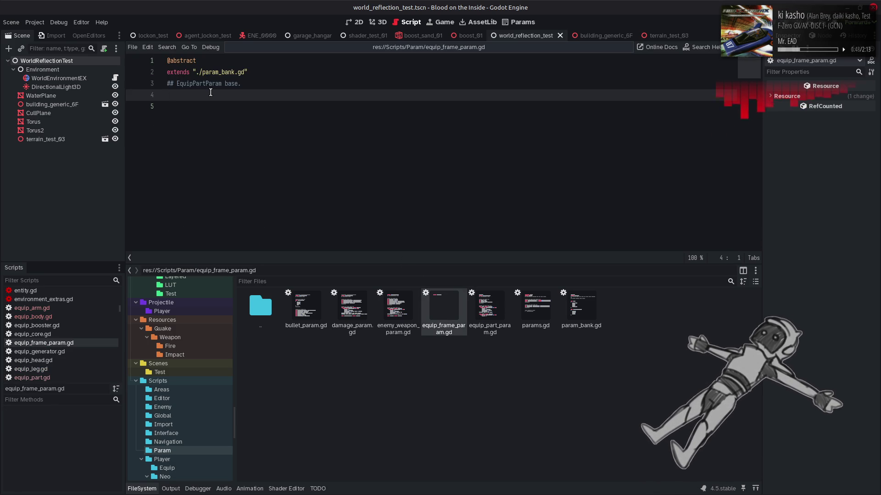
key("BackSpace")
Change the doc comment to EquipFrameParam and the extends path to equip_part_param, then save
left_click(222, 83)
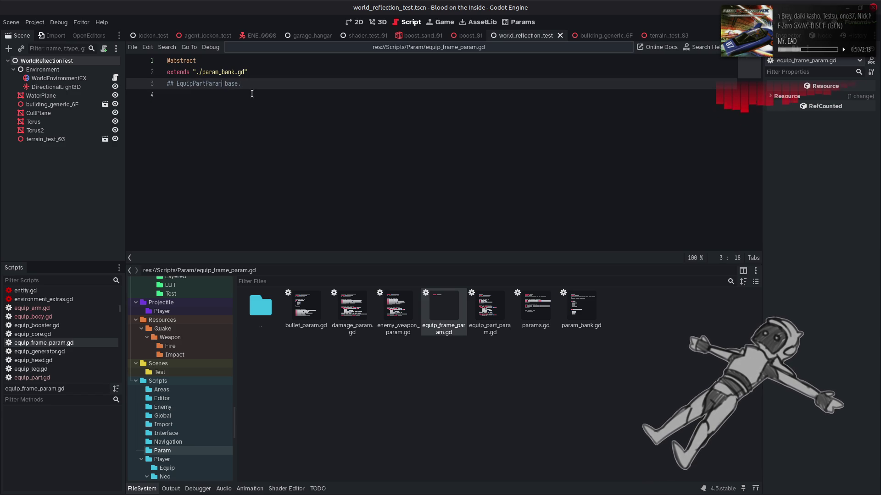
key("BackSpace")
key("BackSpace")
key("BackSpace")
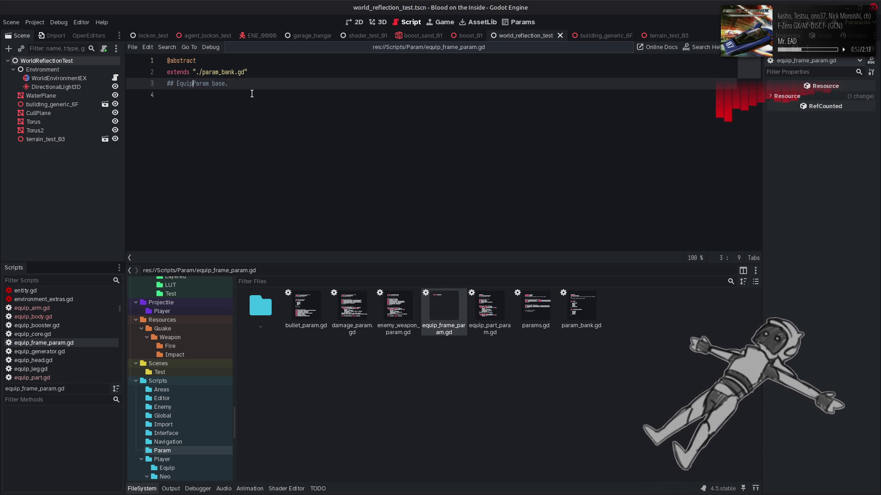
type("Frame")
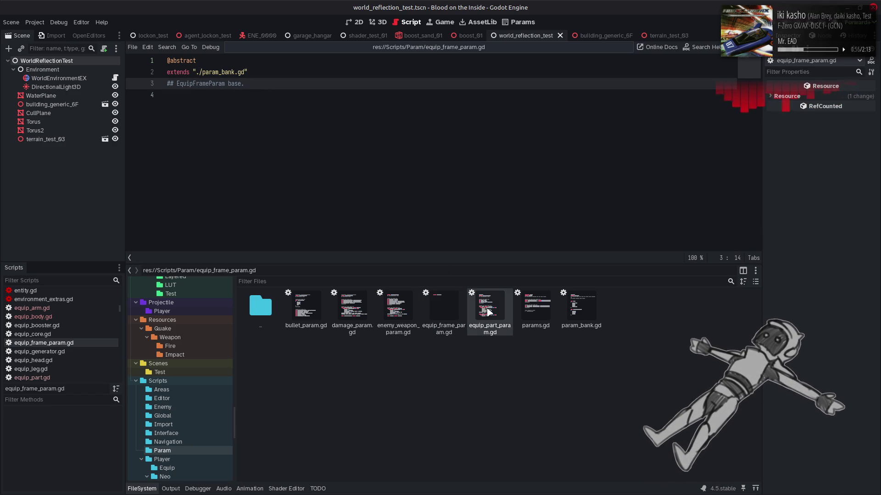
left_click(219, 73)
double_click(219, 74)
type("eq")
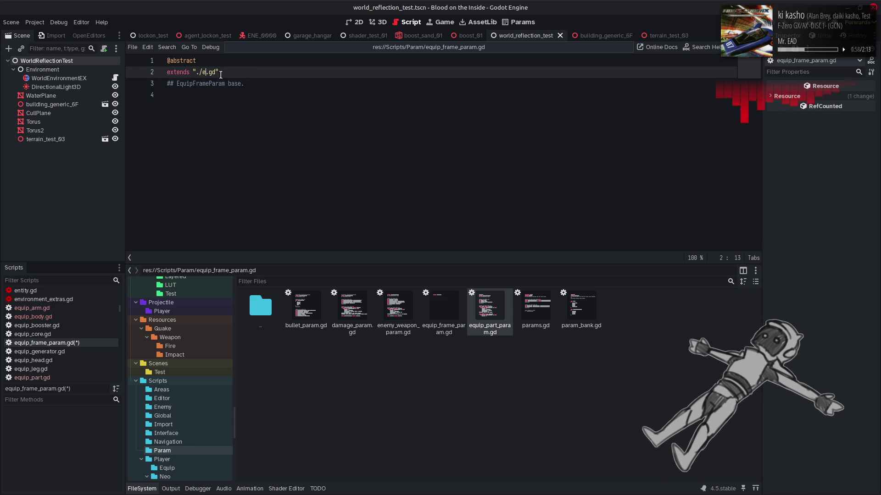
type("uip_par")
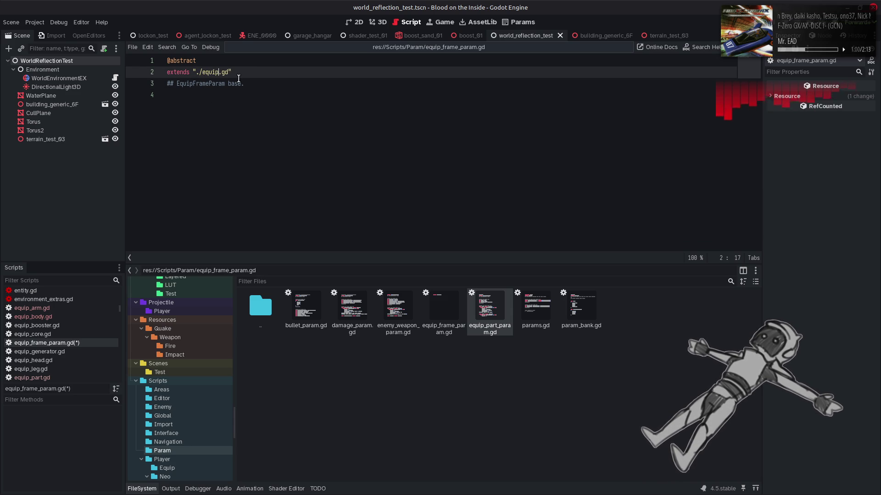
type("t_param")
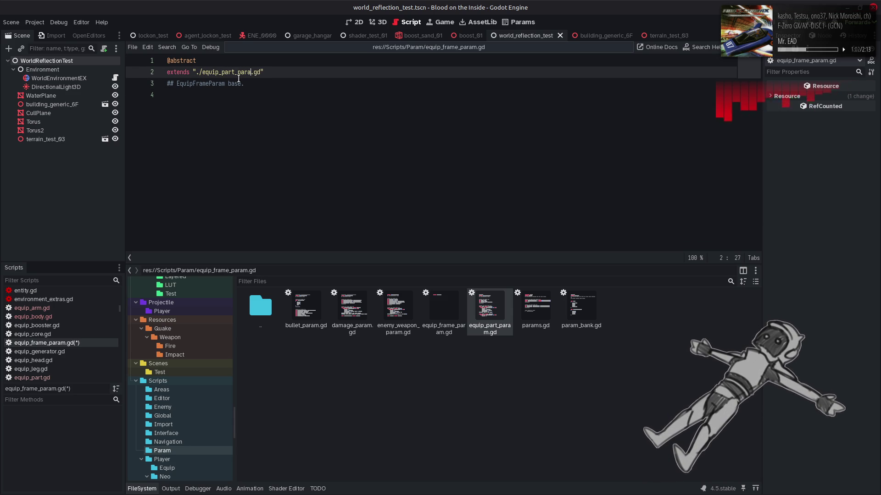
left_click(284, 77)
key("ctrl+s")
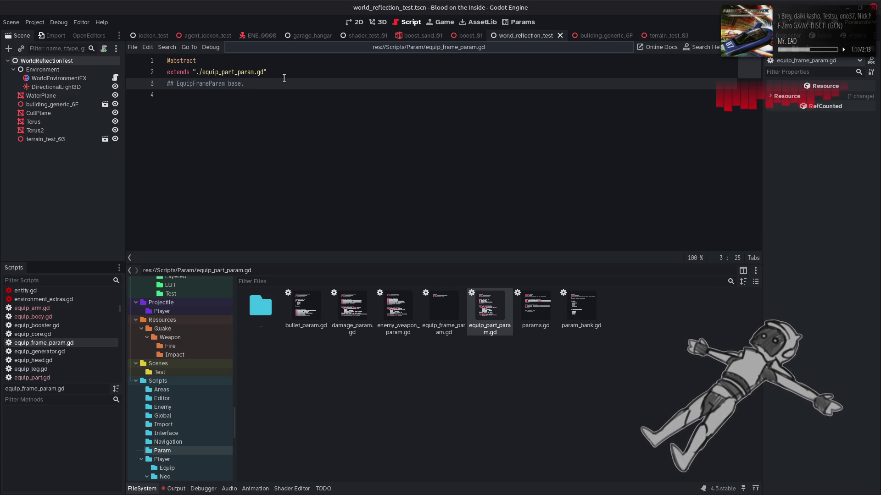
left_click(176, 489)
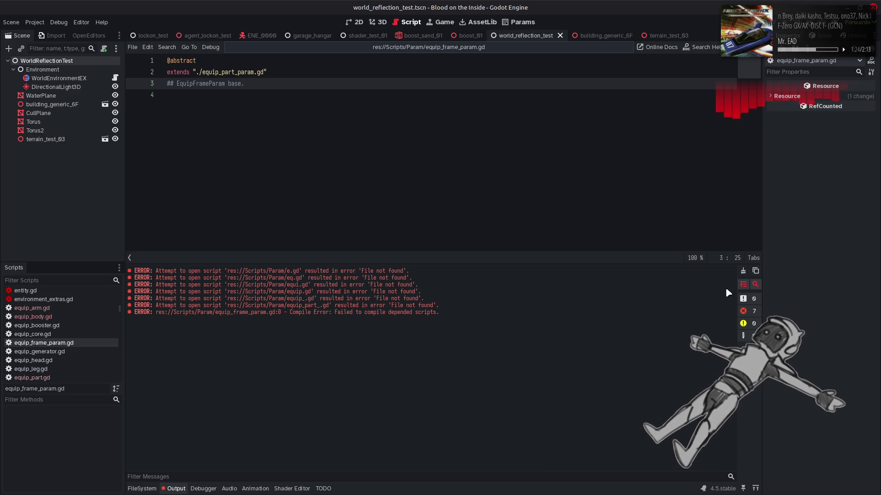
Clear the output errors, hide the bottom panel, review EquipHeadParam in Params, and return to equip_frame_param.gd
left_click(743, 270)
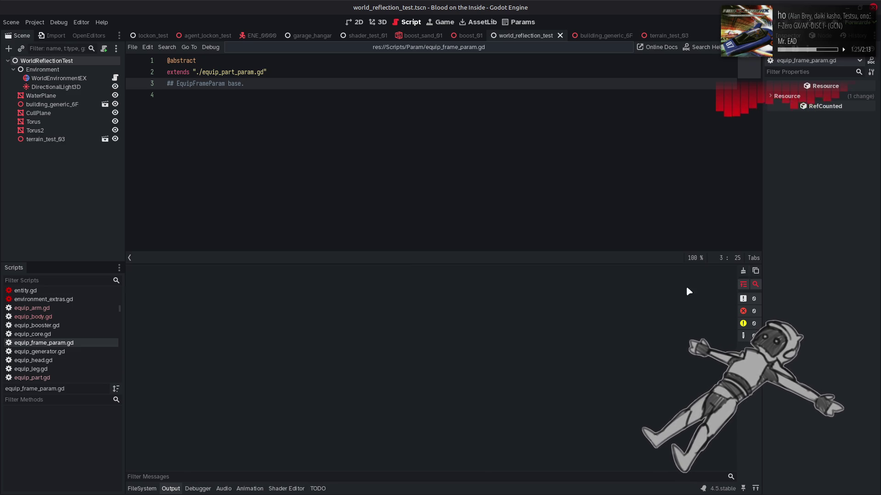
left_click(176, 489)
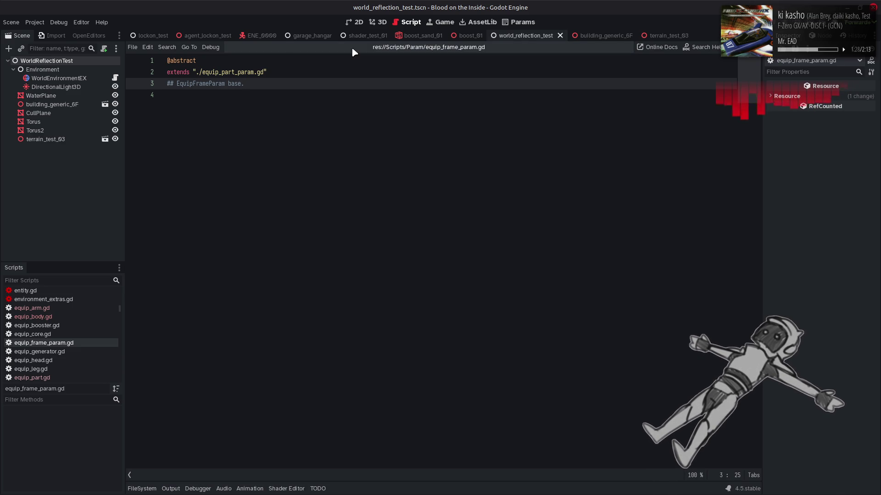
left_click(521, 22)
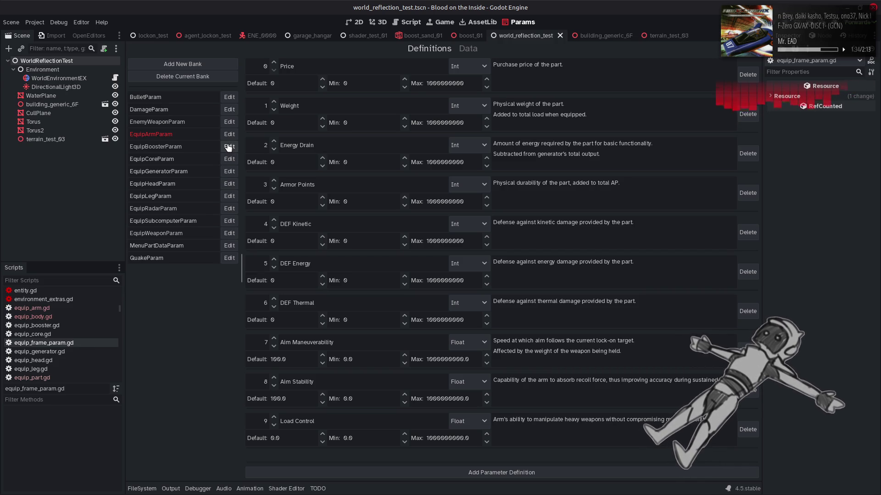
left_click(229, 184)
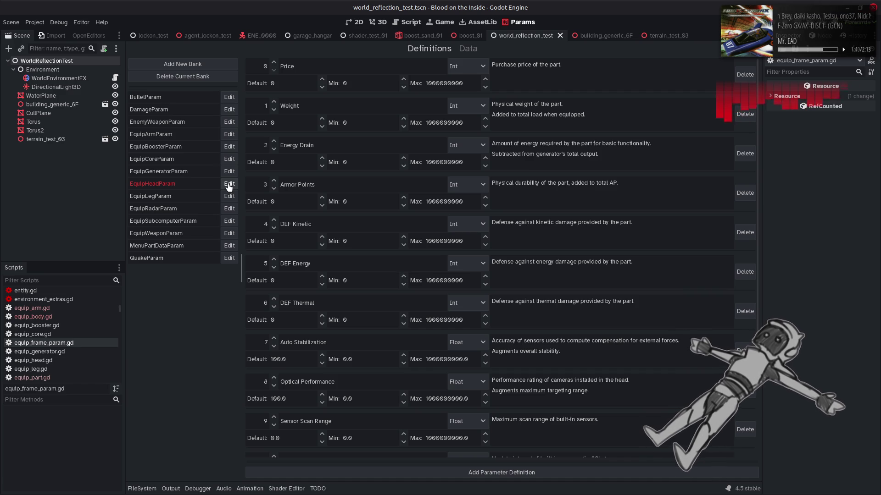
left_click(416, 23)
left_click(321, 100)
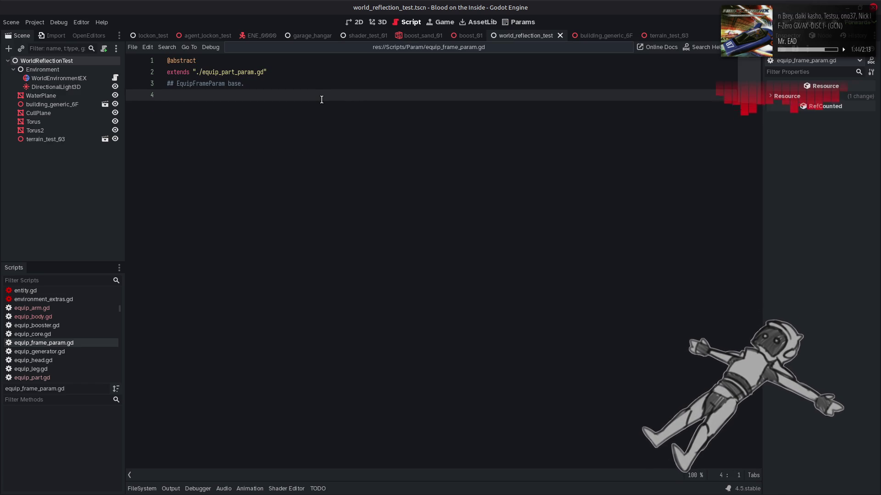
Copy the PARAM TYPES header and Price class from equip_part_param.gd
left_click(358, 47)
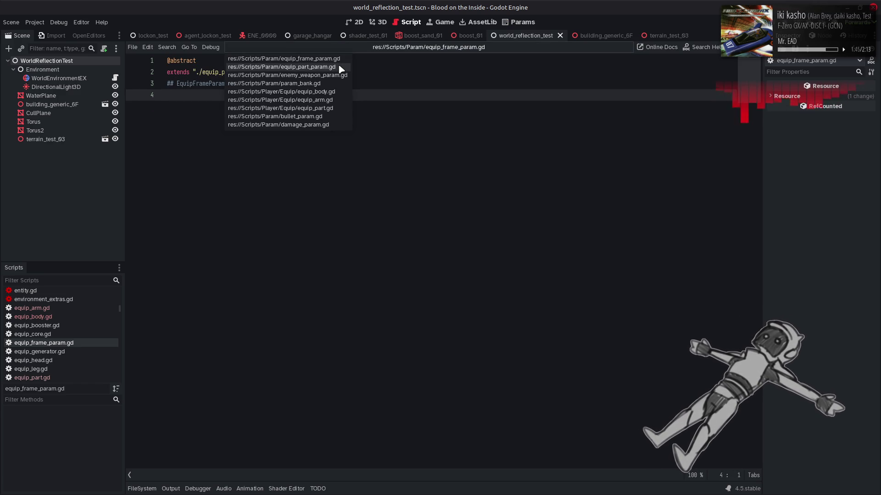
left_click(294, 67)
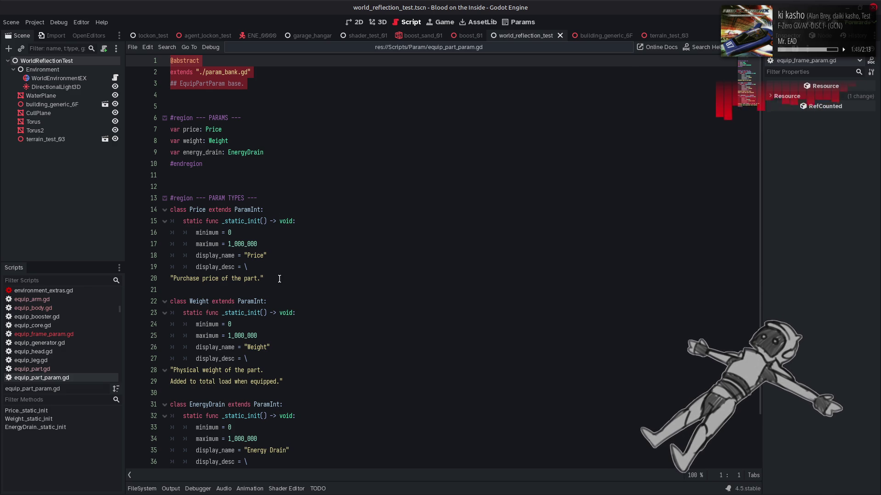
left_click_drag(279, 279, 144, 193)
left_click(299, 45)
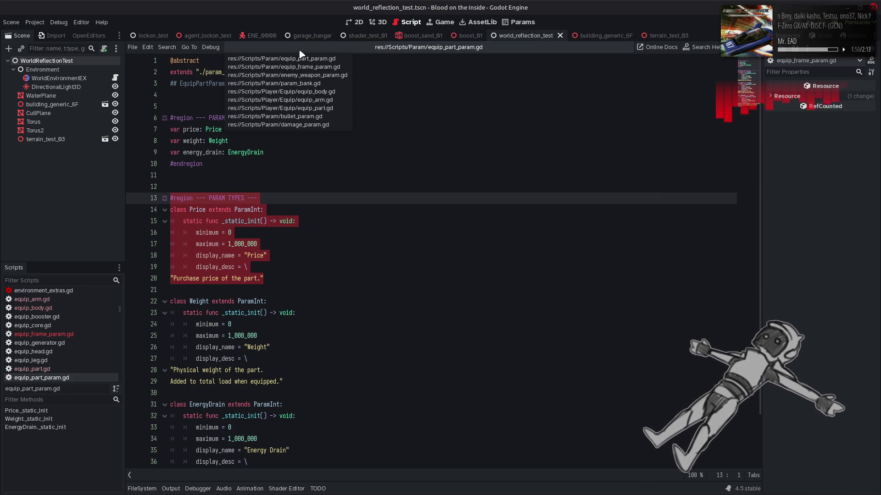
left_click(423, 268)
scroll(349, 335, "down", 2)
scroll(343, 332, "up", 2)
mouse_move(264, 279)
left_mouse_down()
mouse_move(178, 221)
mouse_move(161, 194)
left_mouse_up()
left_click(307, 47)
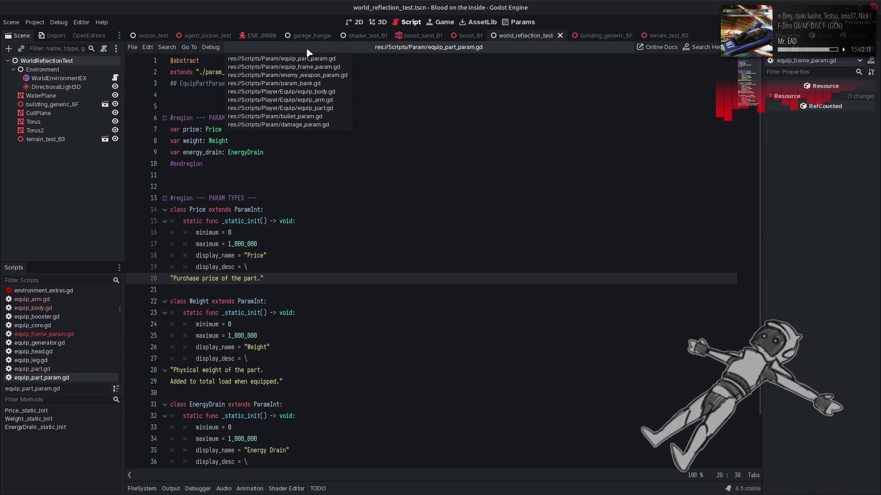
left_click(345, 269)
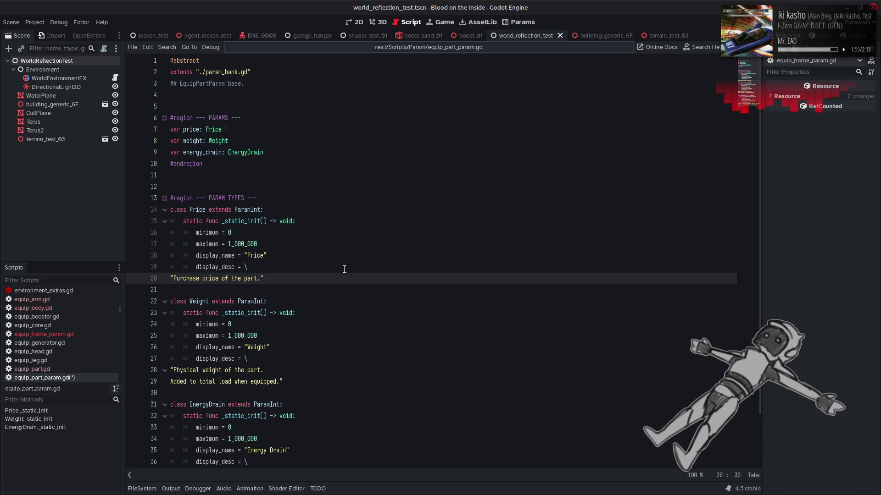
mouse_move(304, 281)
left_mouse_down()
mouse_move(276, 244)
mouse_move(169, 198)
left_mouse_up()
key("ctrl+c")
left_click(350, 48)
left_click(284, 59)
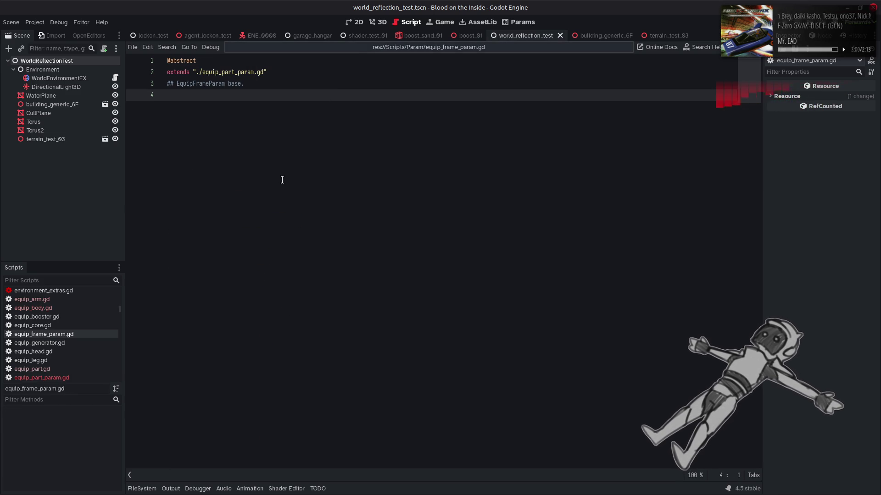
Paste the block into equip_frame_param.gd and rename it ArmorPoints with display name 'Armor Points'
key("Return")
key("Return")
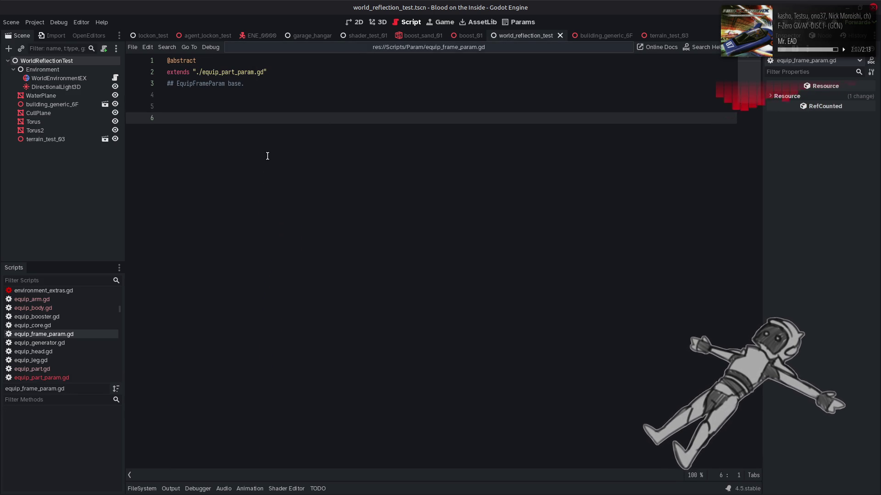
key("ctrl+v")
double_click(202, 129)
type("Ar")
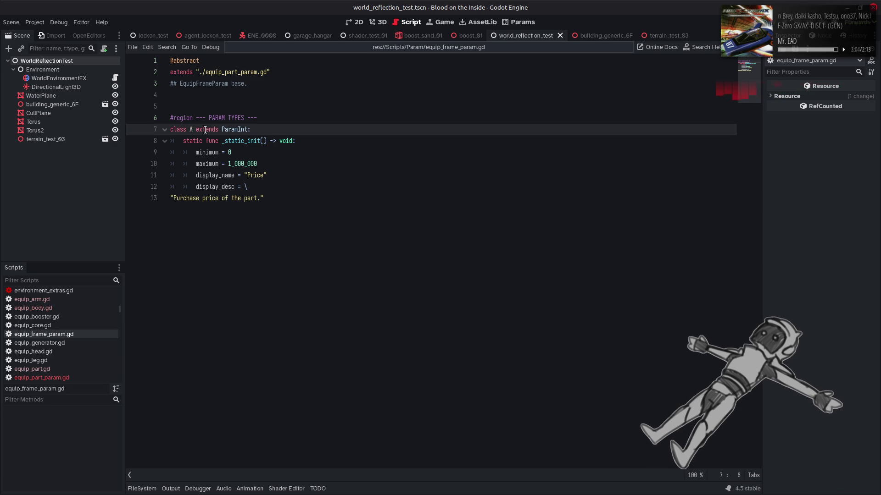
type("morPoint")
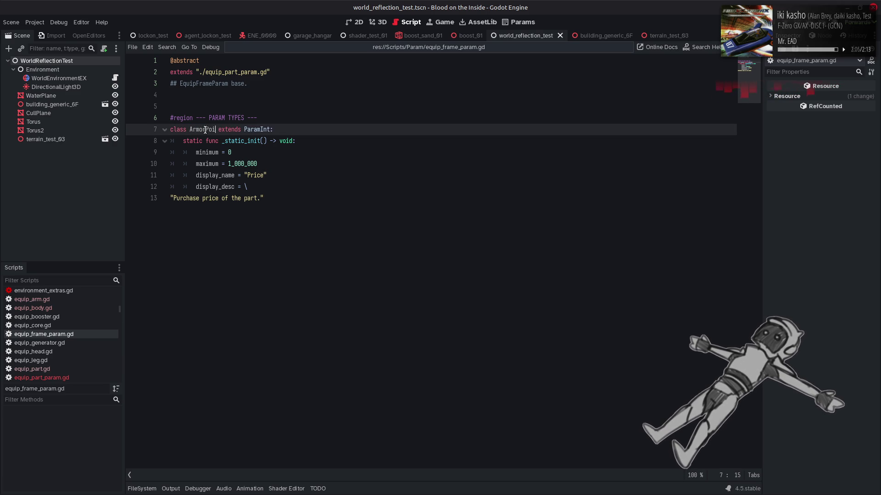
type("s")
double_click(254, 176)
type("Armor Points")
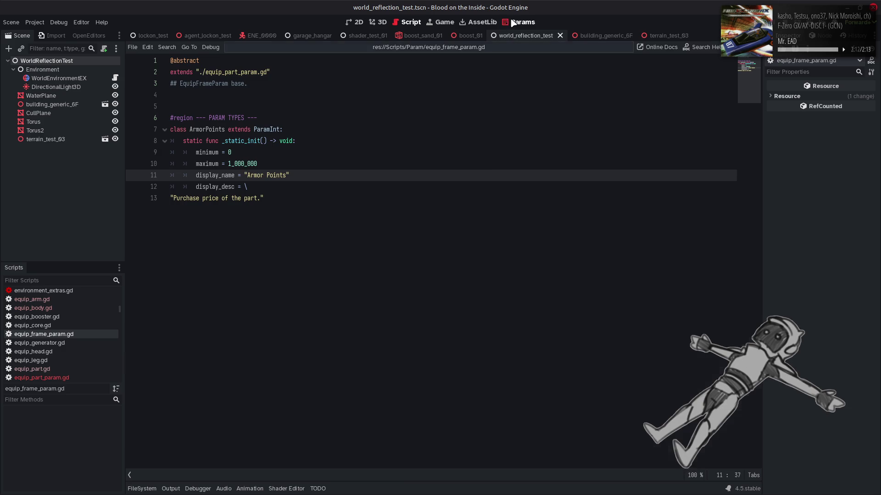
left_click(520, 22)
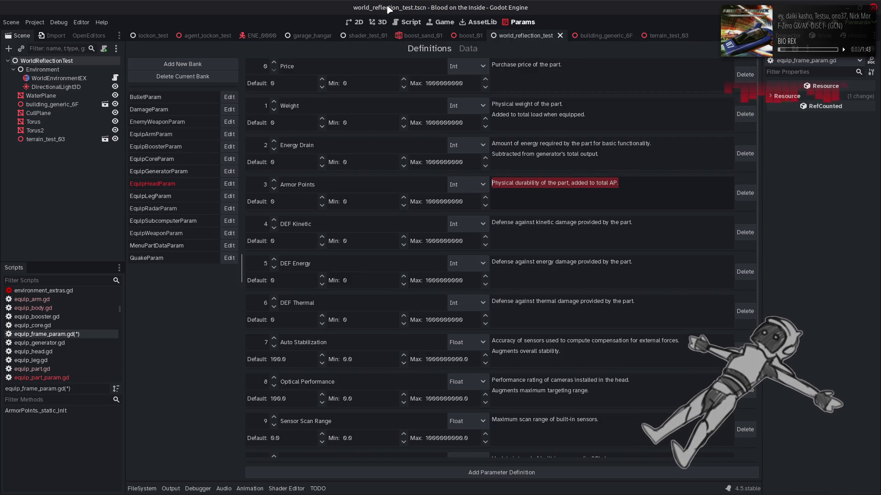
Set ArmorPoints' description to 'Physical durability of the part, added to total AP.' and close the region with #endregion
left_click(407, 22)
left_click_drag(261, 200, 174, 200)
type("Physical durability of the part, added to total AP.")
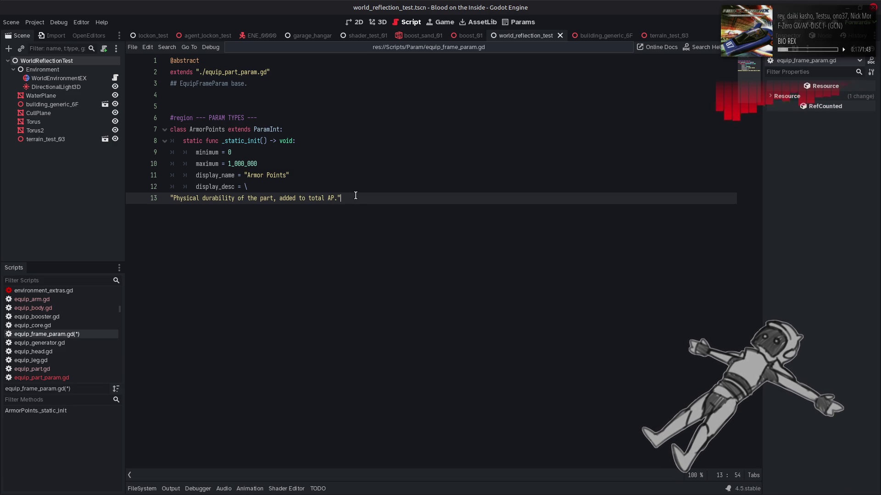
key("Return")
key("Return")
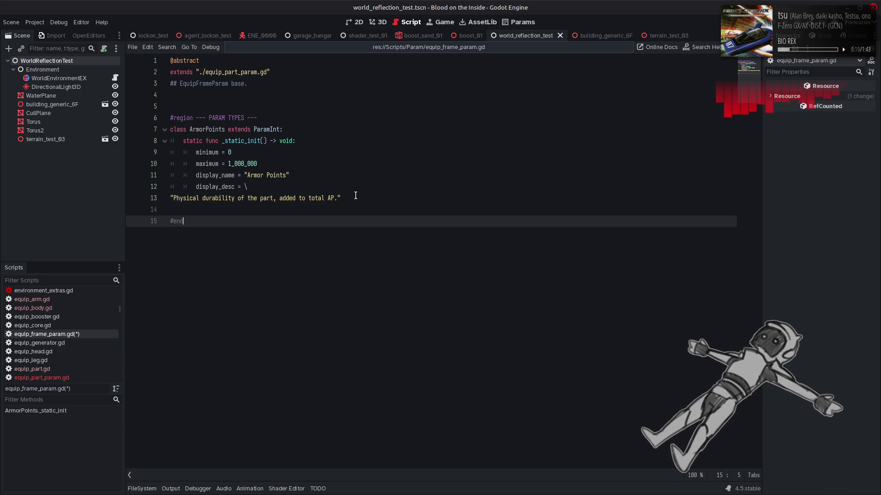
type("gion")
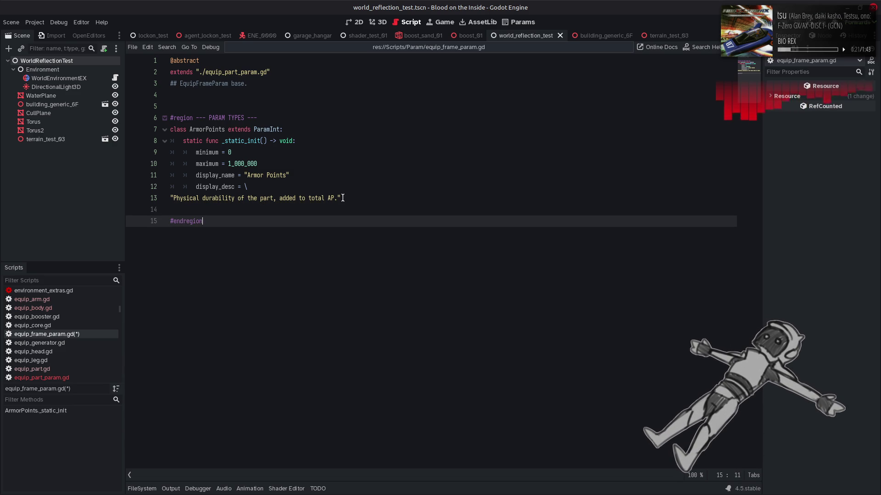
left_click(342, 197)
key("Return")
key("BackSpace")
Duplicate the ArmorPoints class just before #endregion
mouse_move(351, 199)
left_mouse_down()
mouse_move(138, 117)
mouse_move(136, 133)
left_mouse_up()
key("ctrl+c")
left_click(195, 210)
key("Return")
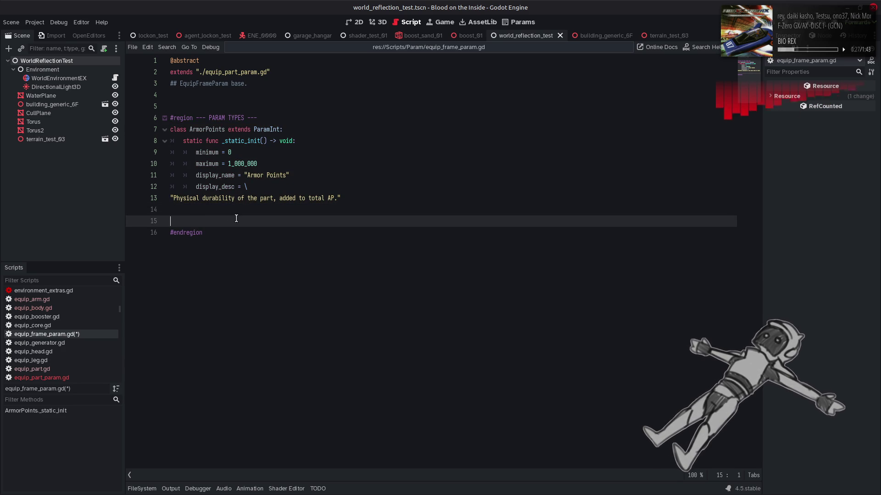
key("ctrl+v")
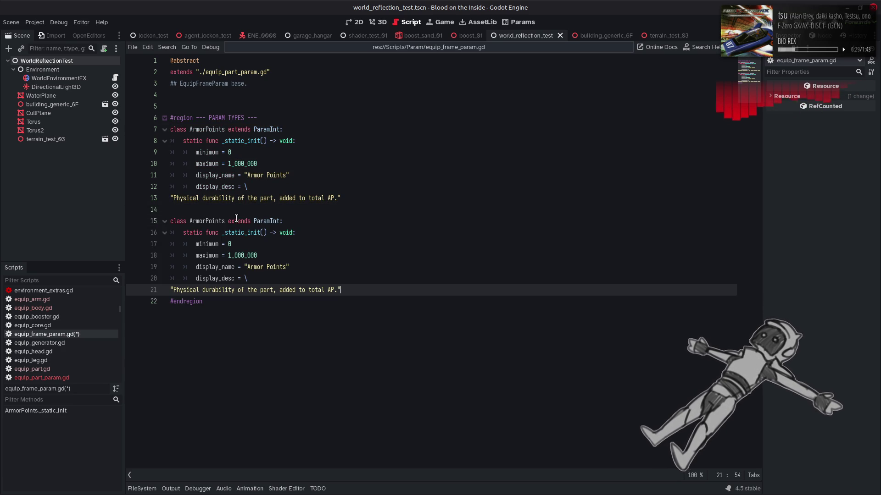
Rename the copied class KineticDEF with a Kinetic defence display name and kinetic damage description
double_click(214, 221)
type("KineticD")
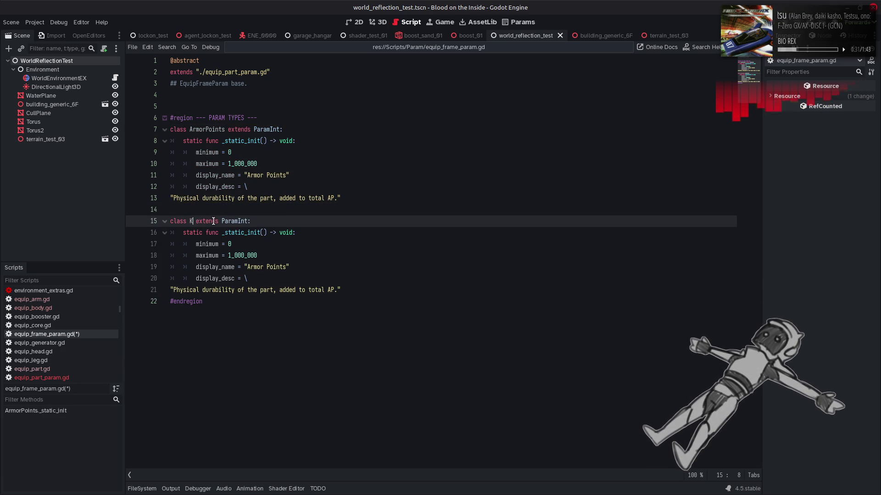
type("EF")
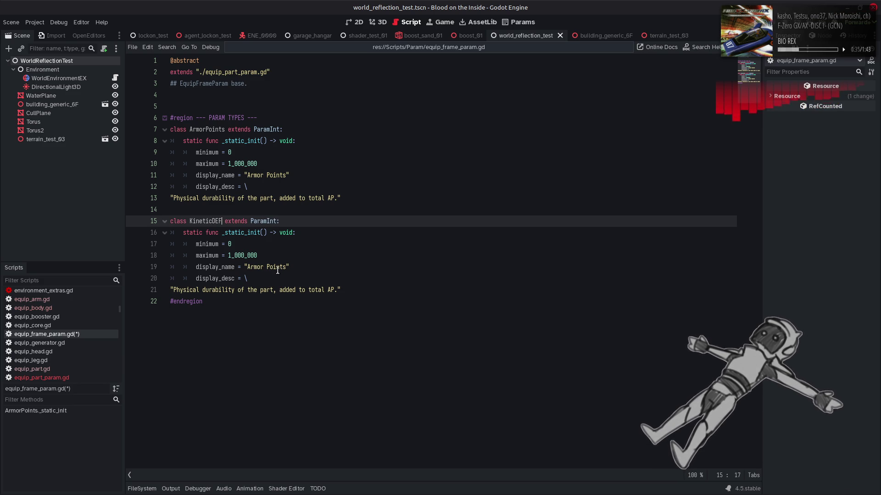
left_click_drag(251, 268, 285, 269)
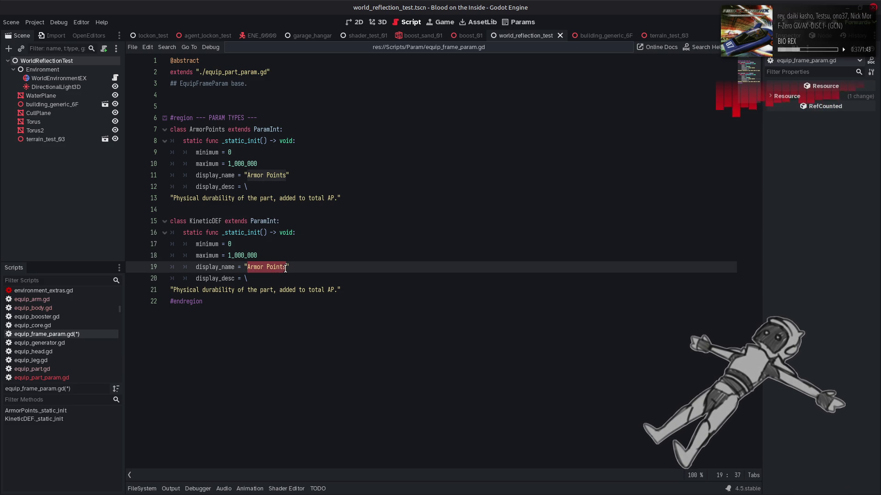
type("Defe")
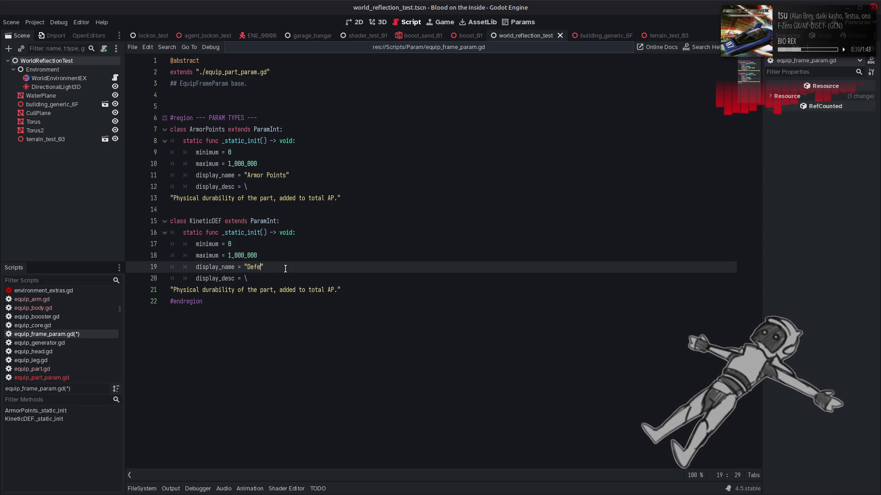
type("netic")
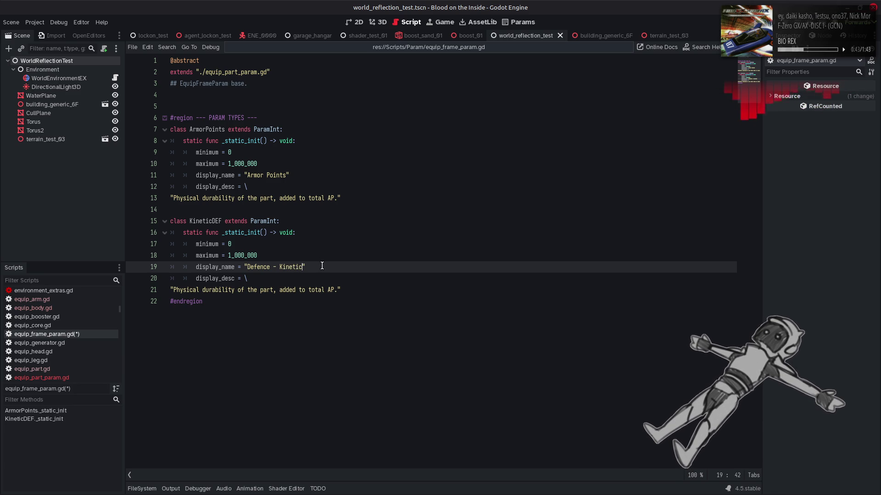
left_click(517, 21)
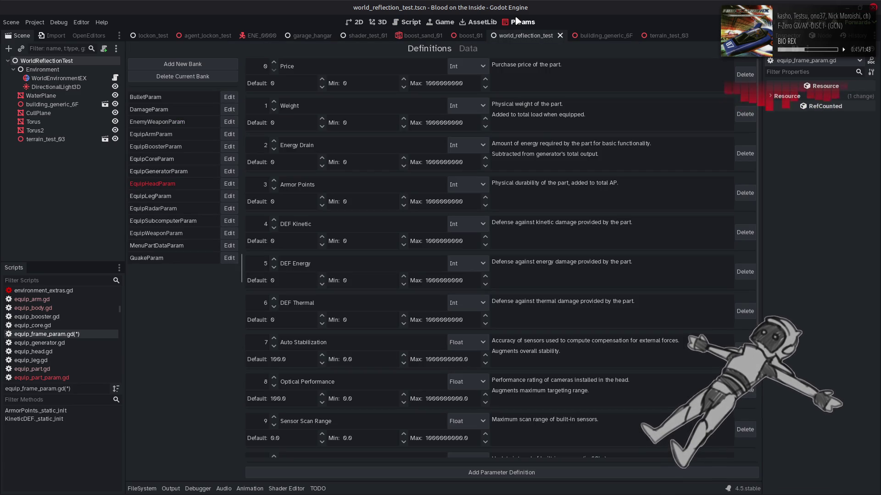
left_click(408, 22)
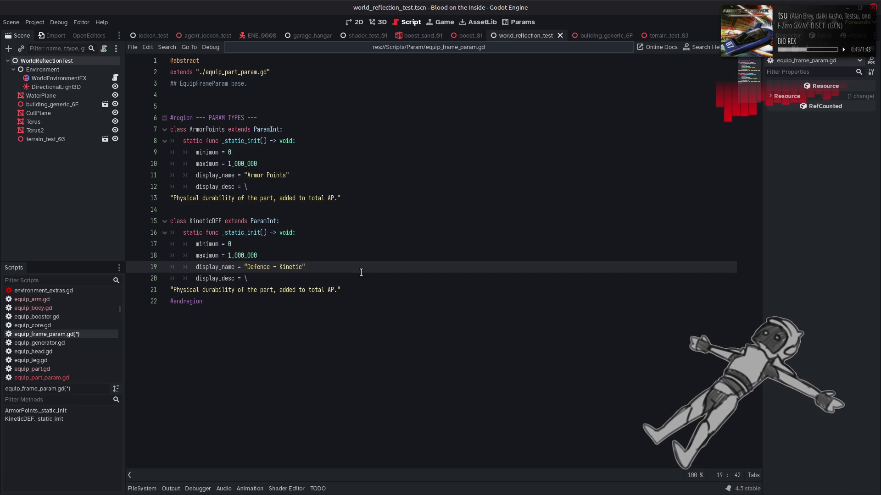
mouse_move(355, 289)
left_mouse_down()
mouse_move(401, 289)
mouse_move(167, 221)
left_mouse_up()
left_click(521, 22)
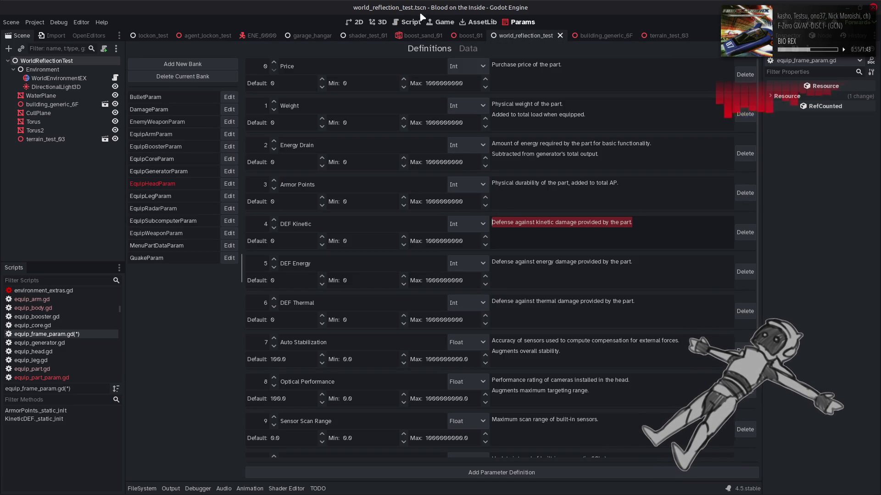
left_click(408, 22)
left_click(341, 290)
left_click_drag(336, 290, 173, 290)
type("Defense against kinetic damage provided by the part.")
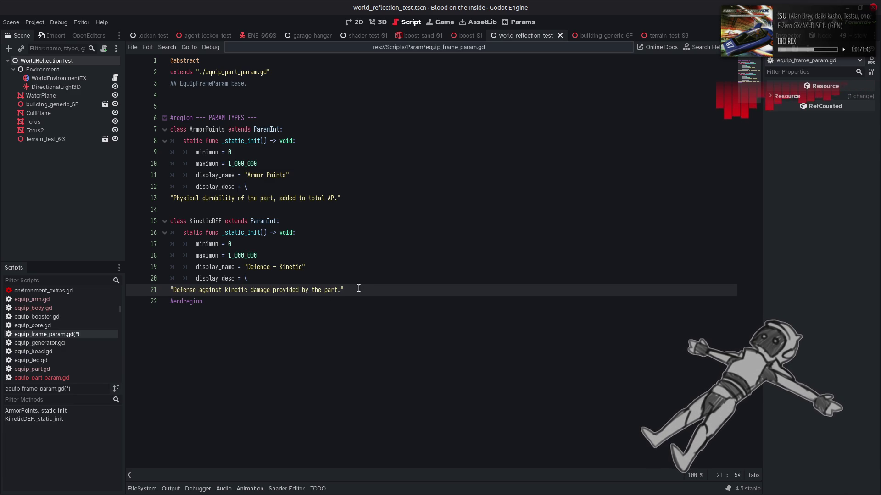
type("c")
left_click(372, 290)
Duplicate KineticDEF as EnergyDEF, switching its display name and description to Energy
left_click_drag(372, 291, 131, 225)
key("ctrl+c")
left_click(357, 294)
key("Return")
key("Return")
key("ctrl+v")
left_click(212, 314)
key("BackSpace")
key("BackSpace")
key("BackSpace")
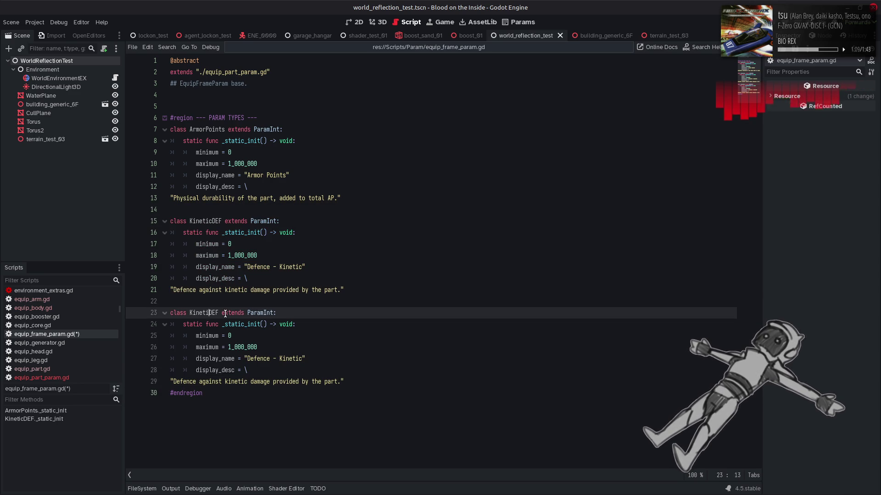
type("Energy")
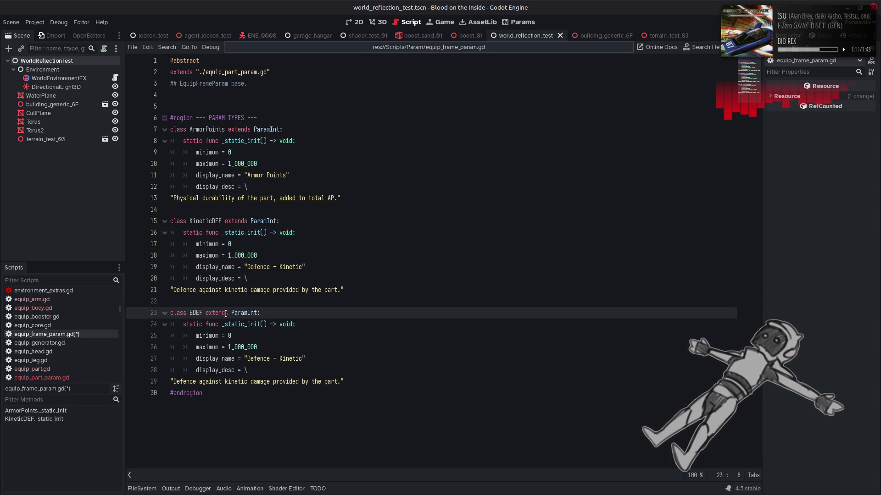
double_click(295, 354)
type("Energy")
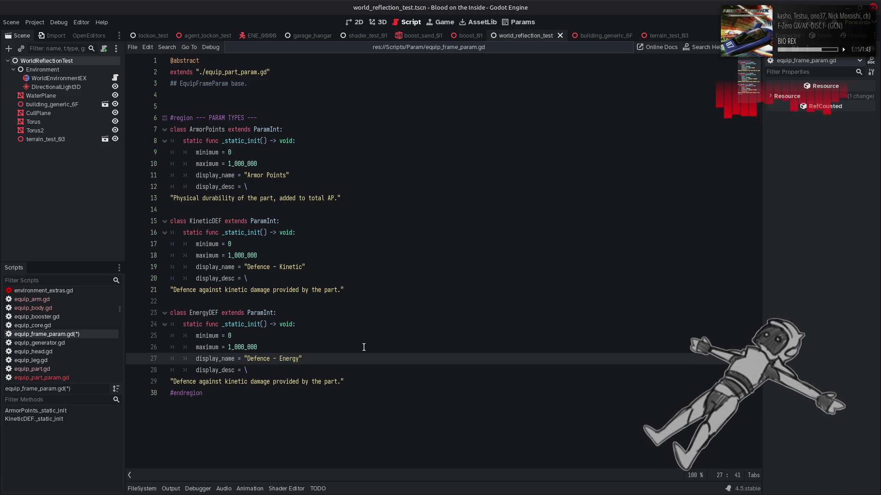
double_click(237, 379)
type("energy")
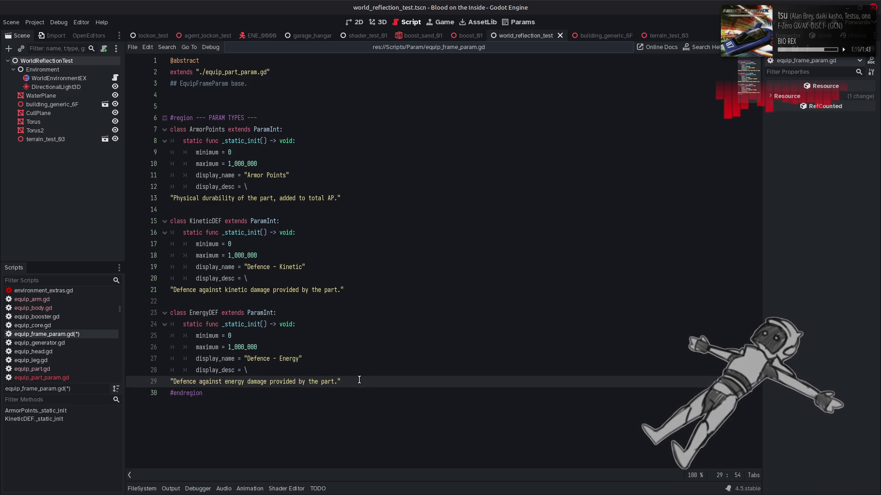
Add a ThermalDEF copy with Thermal display name and thermal description, then save the script
key("Return")
key("Return")
key("ctrl+v")
double_click(204, 393)
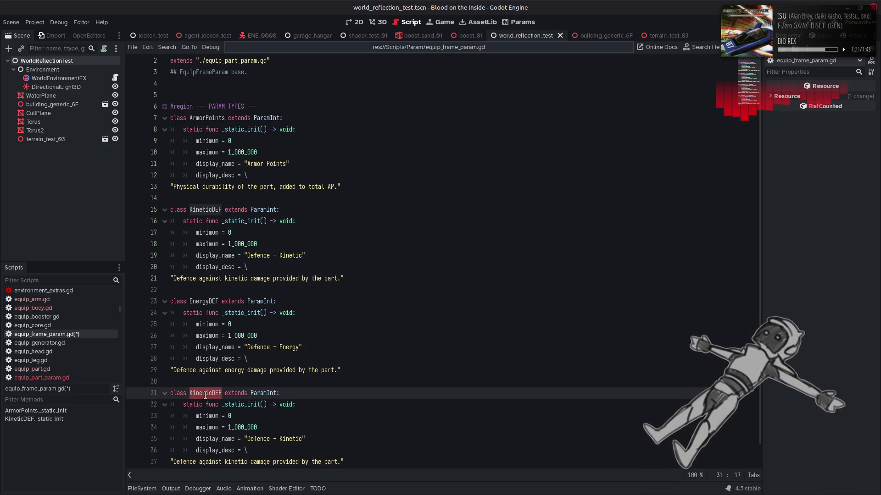
left_click(215, 415)
left_click(188, 393)
key("Delete")
key("Delete")
key("Delete")
type("Thermal")
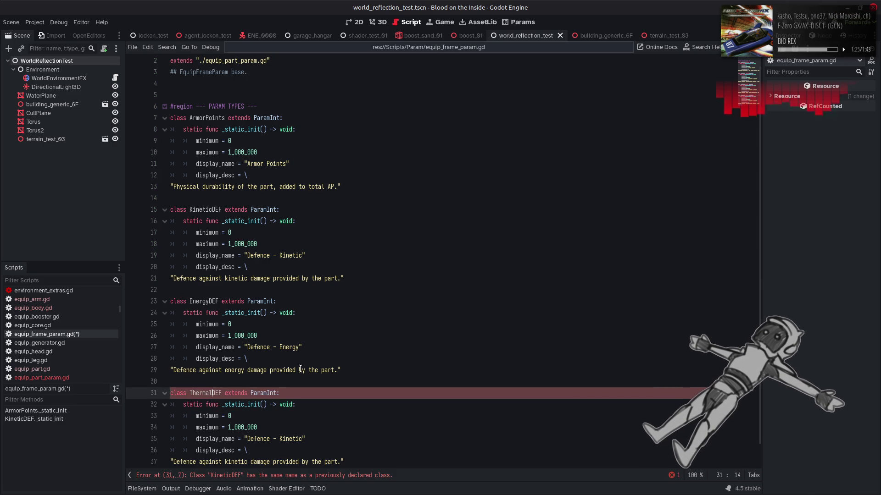
scroll(300, 369, "down", 1)
double_click(282, 416)
key("BackSpace")
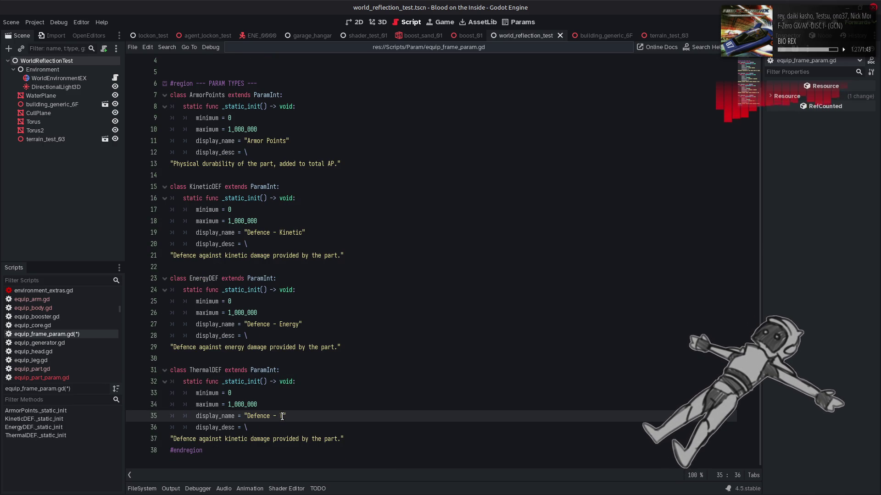
type("l")
double_click(238, 441)
type("thermal")
left_click(347, 407)
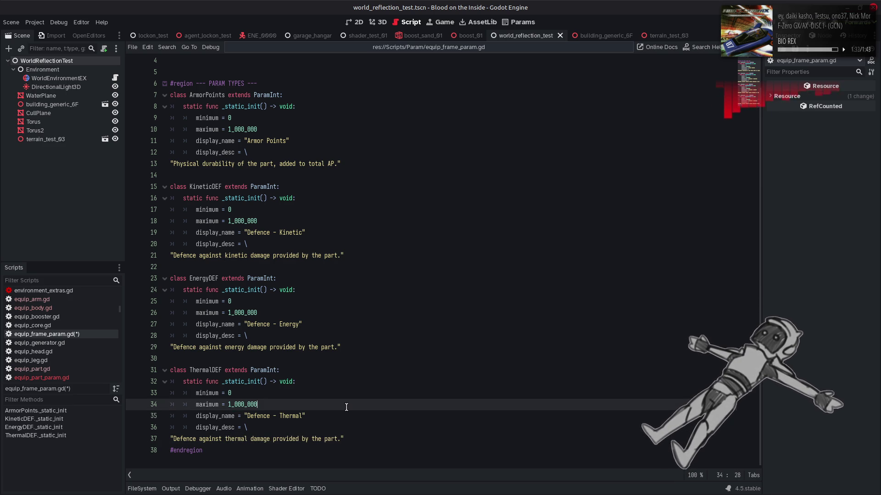
key("ctrl+s")
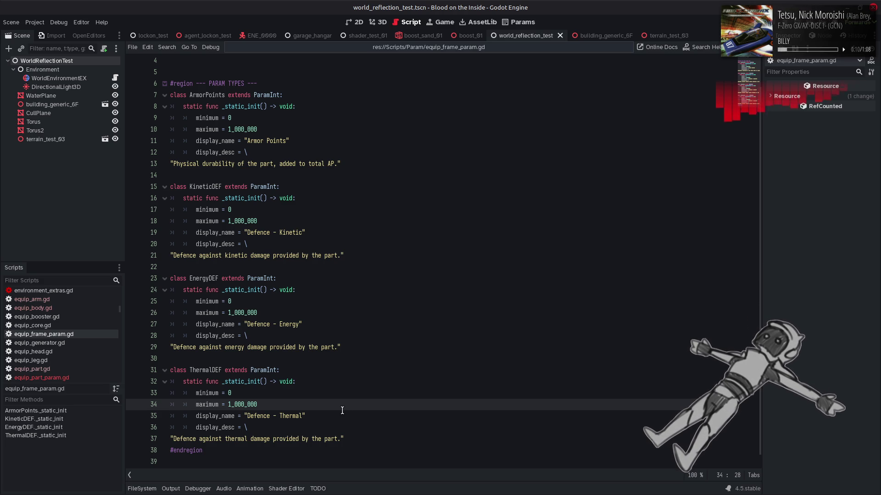
left_click(374, 359)
Save, then add a PARAMS region header and #endregion above the PARAM TYPES region
key("ctrl+s")
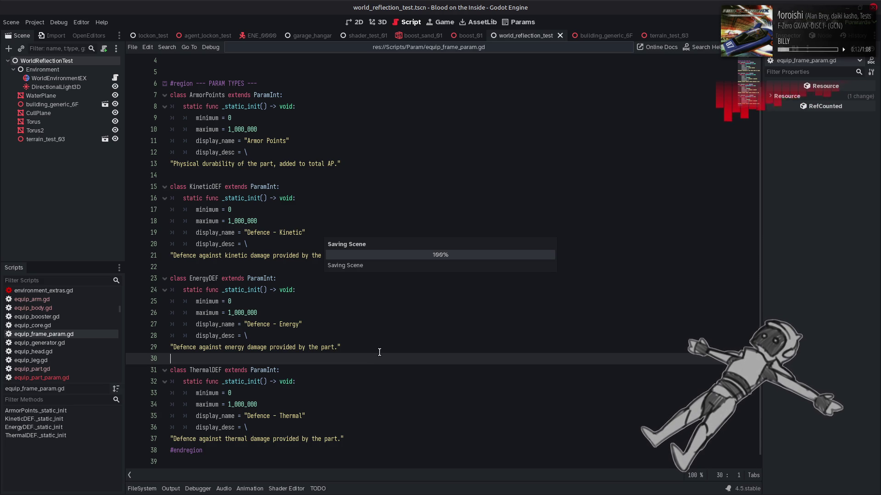
scroll(272, 231, "up", 1)
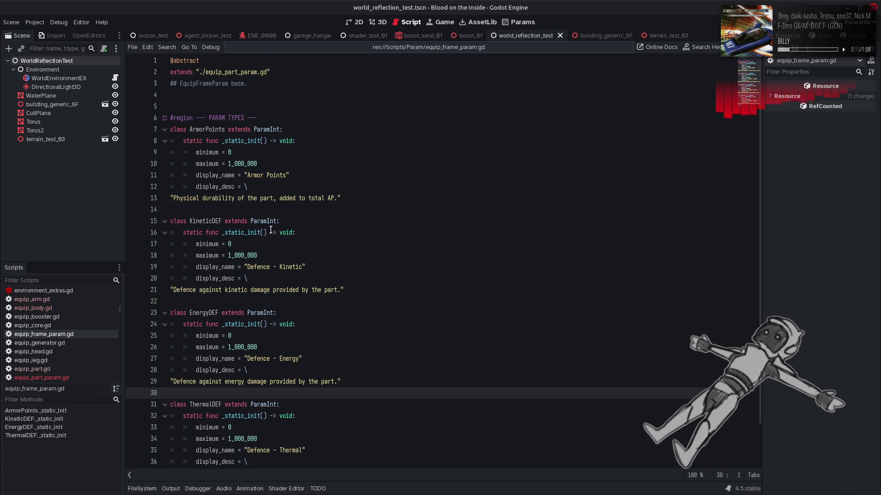
double_click(212, 141)
left_click(265, 119)
key("Up")
key("Up")
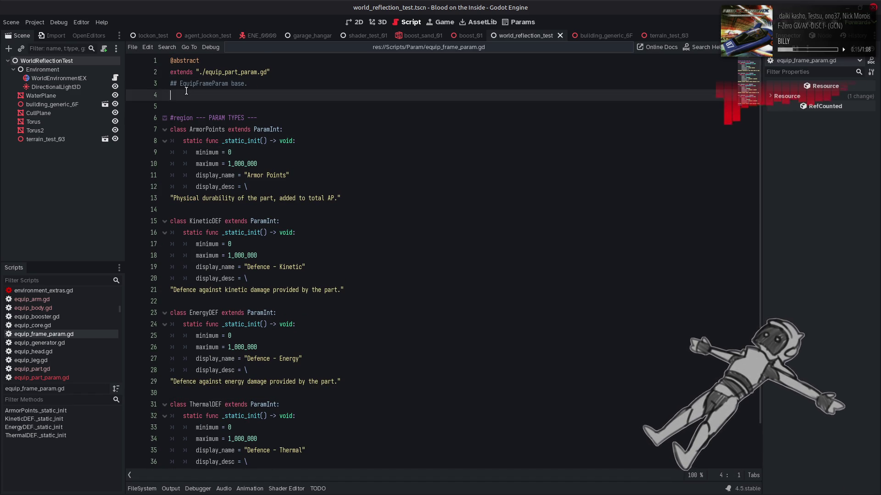
key("Return")
key("Return")
key("Return")
left_click(201, 113)
key("ctrl+v")
double_click(234, 118)
key("BackSpace")
key("BackSpace")
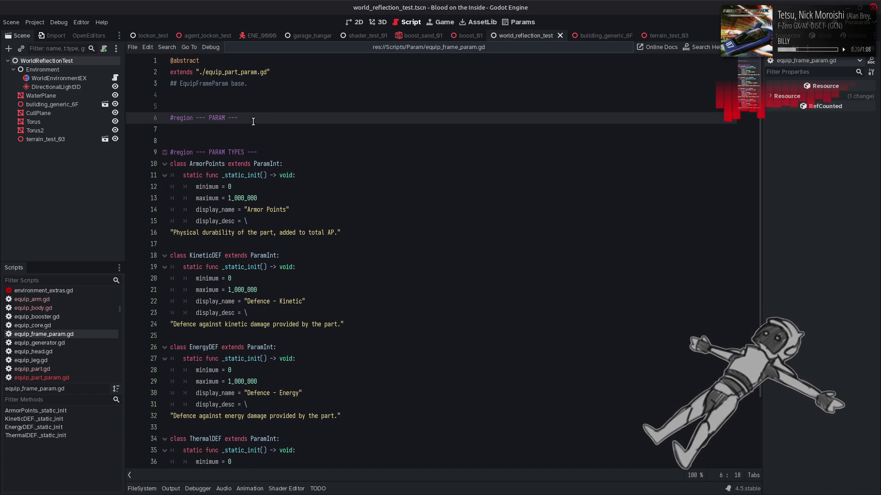
type("S")
left_click(238, 130)
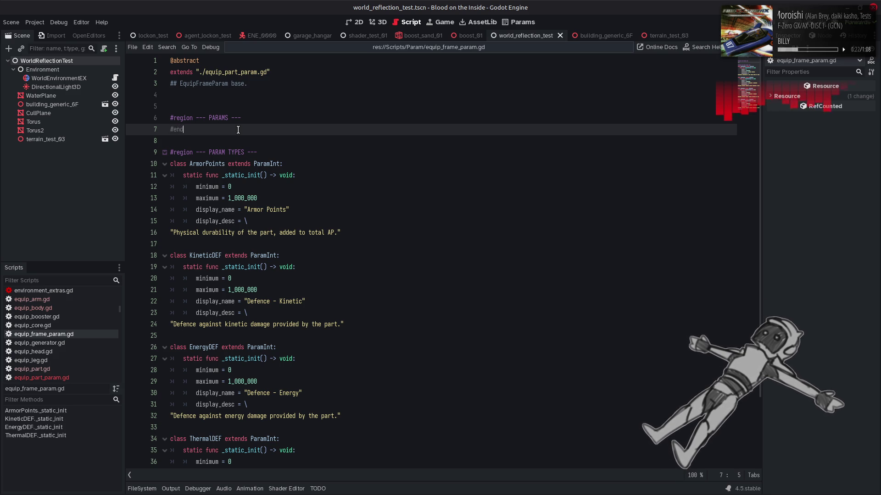
type("gion")
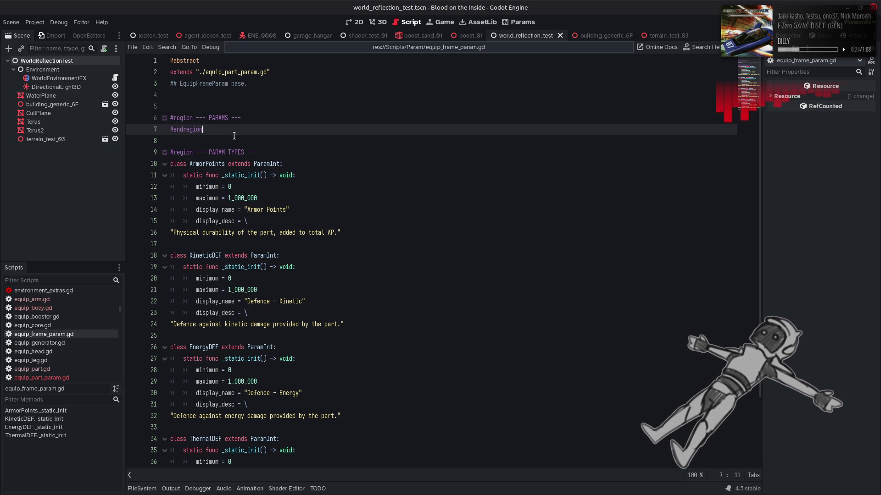
left_click(234, 140)
key("Return")
Open an empty line inside PARAMS and declare armor_points as ArmorPoints
left_click(259, 117)
key("Return")
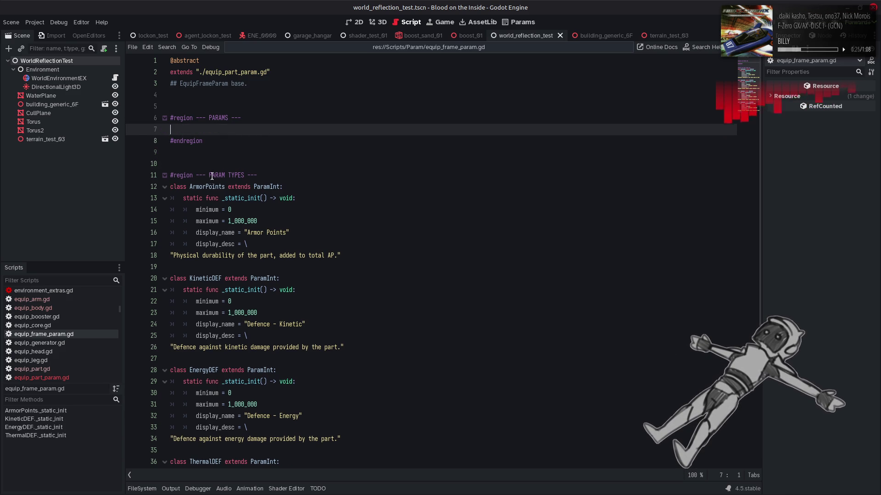
left_click(210, 185)
left_click(218, 139)
left_click(219, 119)
left_click(223, 130)
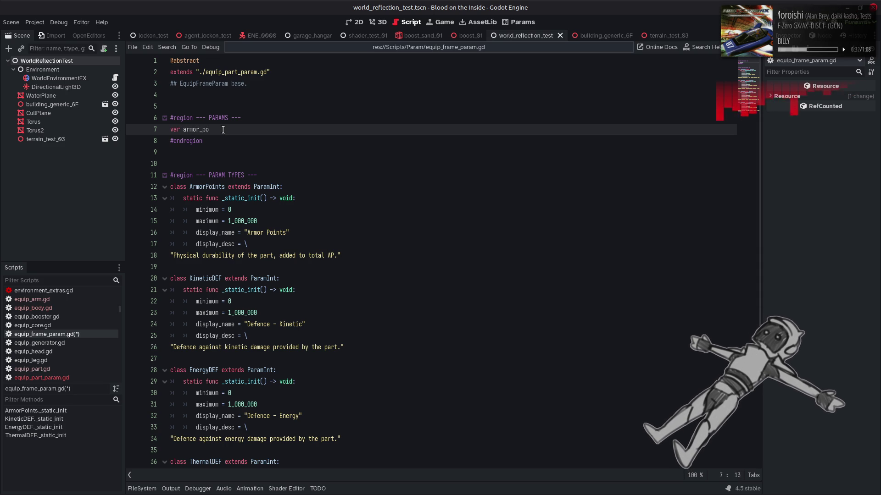
type("ArmorPoints")
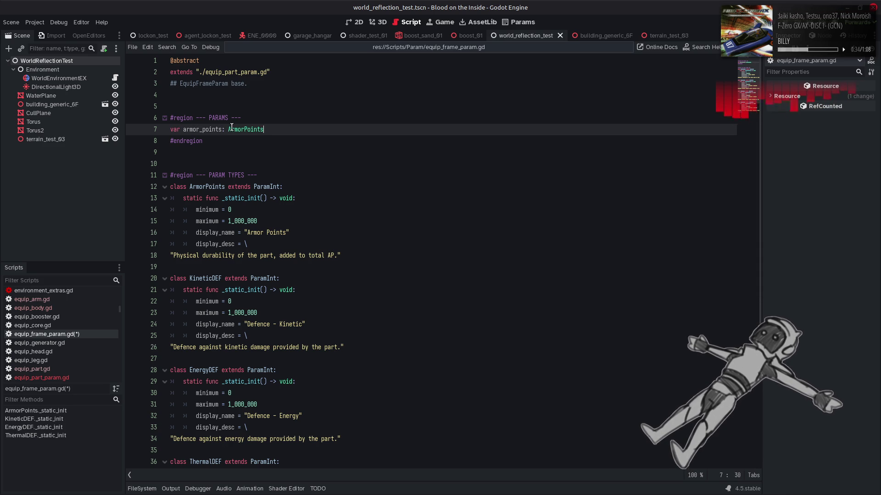
Declare def_kinetic: KineticDEF and def_energy: EnergyDEF below armor_points
double_click(215, 279)
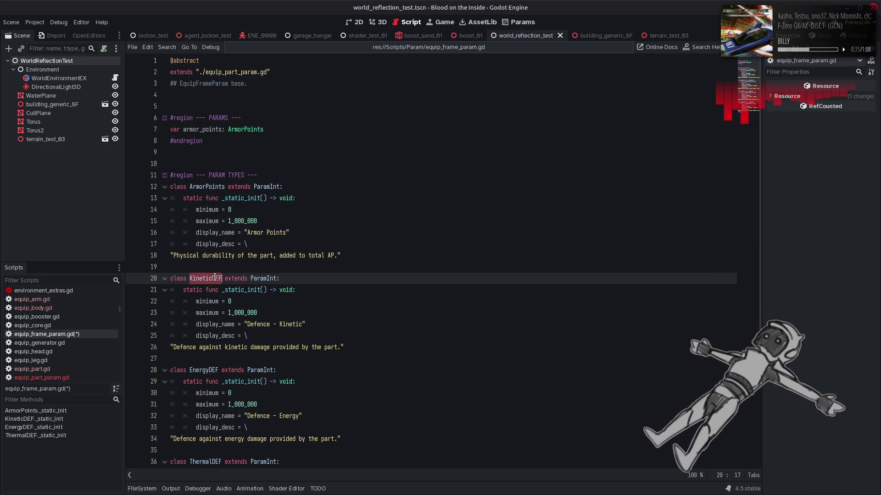
left_click(288, 126)
key("Return")
type("var def")
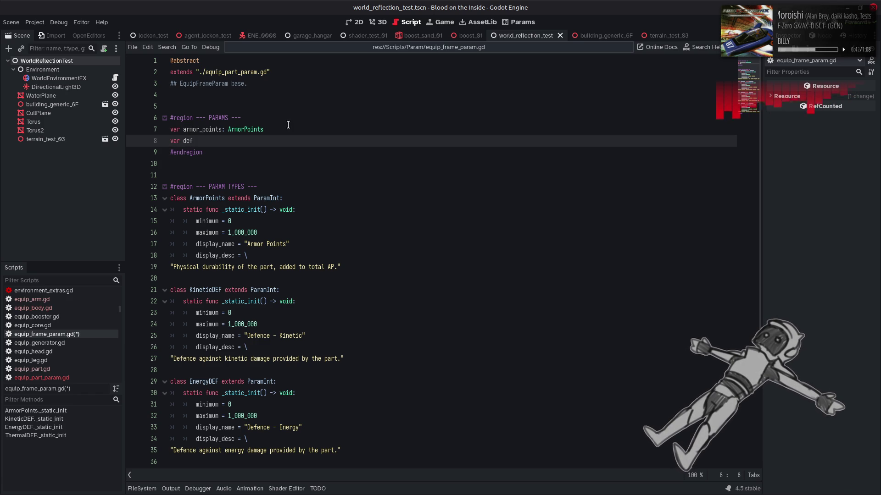
type("inetic: ")
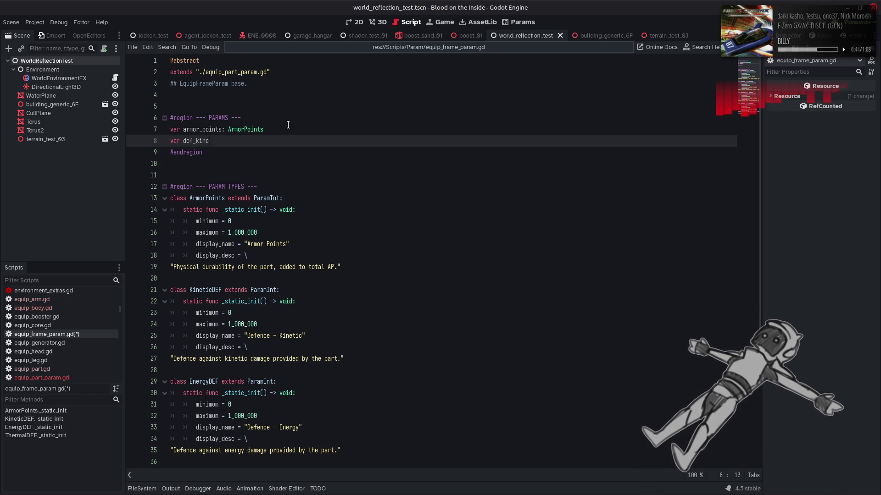
type("KineticDEF")
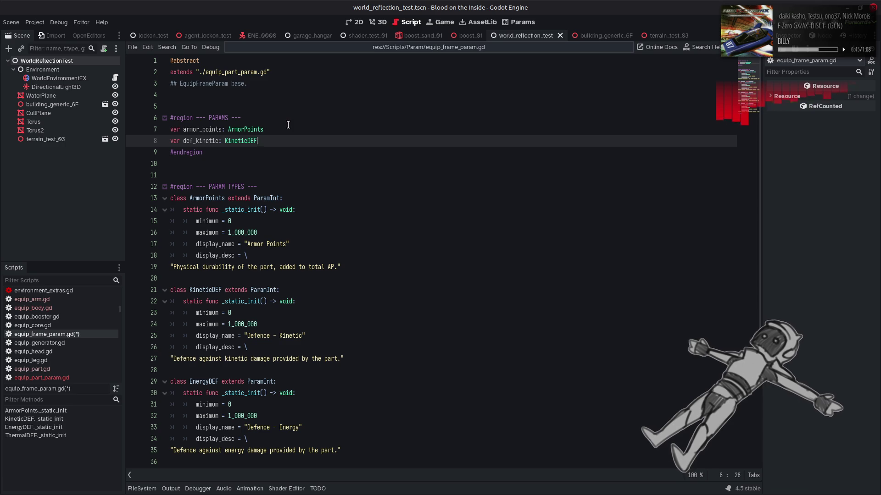
left_click(207, 381)
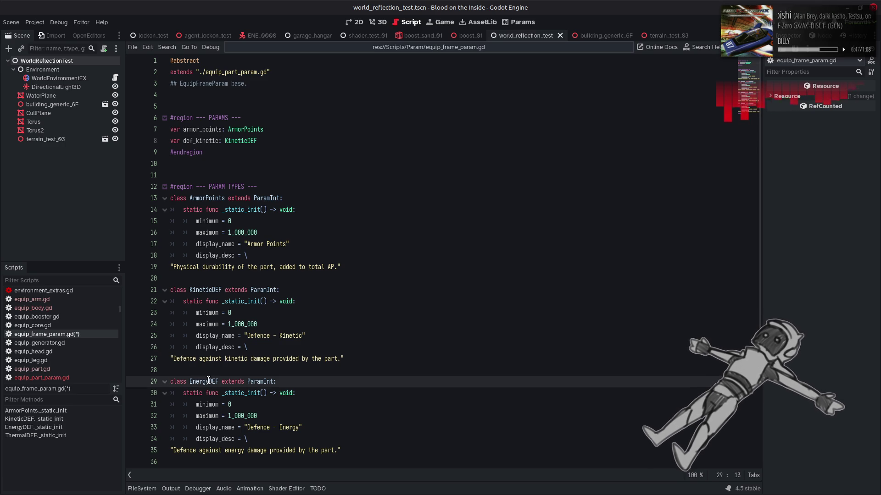
left_click(279, 142)
key("Return")
type("var def_energy: EnergyDEF")
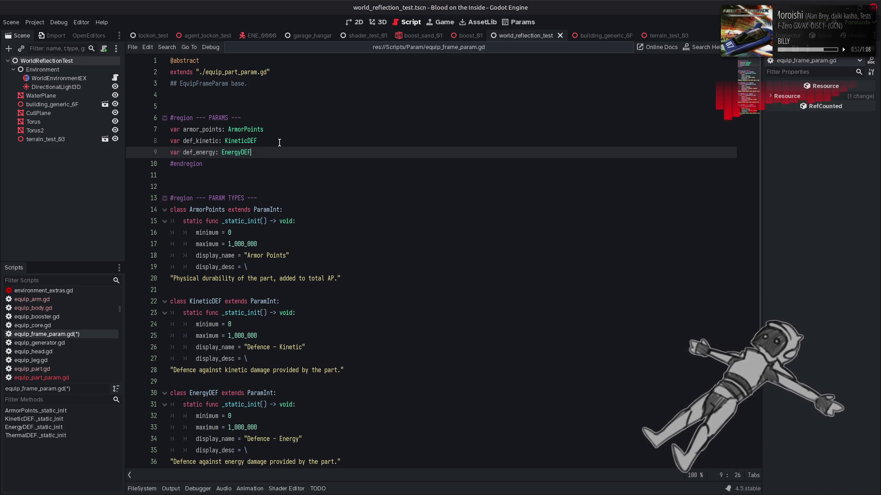
Declare def_thermal: ThermalDEF on the next line and save the script
scroll(279, 142, "down", 3)
double_click(206, 382)
key("ctrl+c")
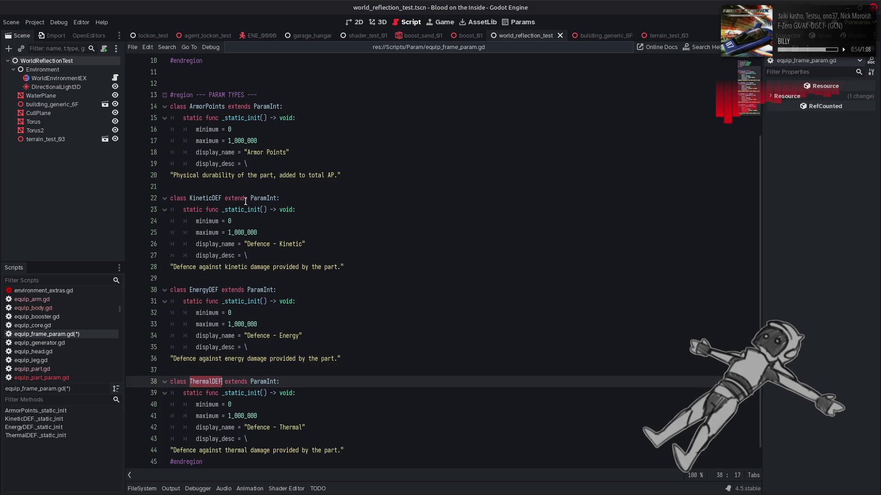
scroll(261, 184, "up", 3)
left_click(266, 155)
key("Return")
type("var def_")
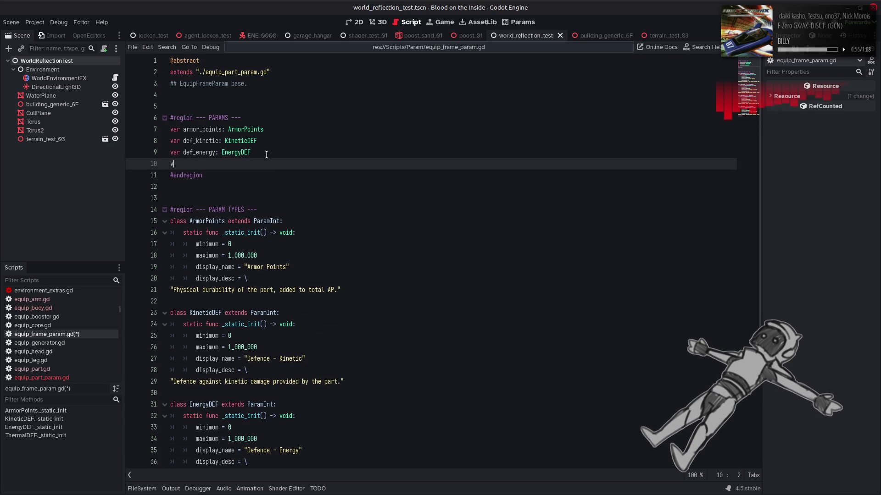
type("thermal:")
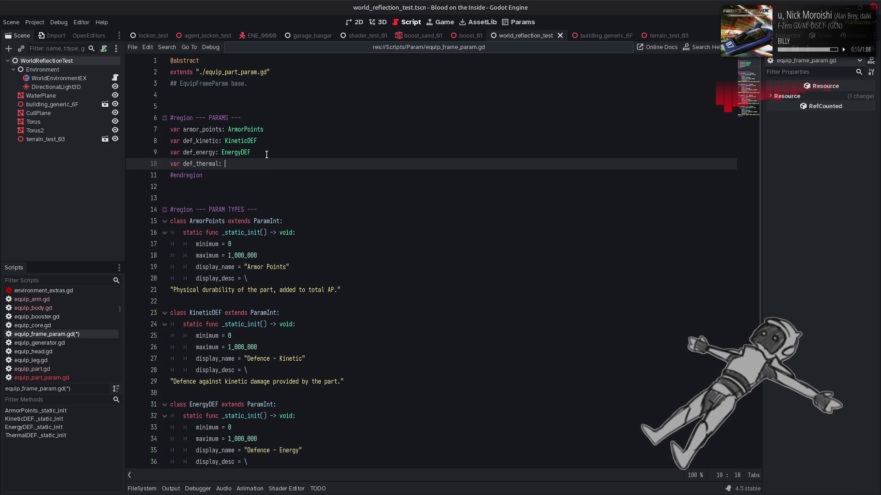
key("ctrl+v")
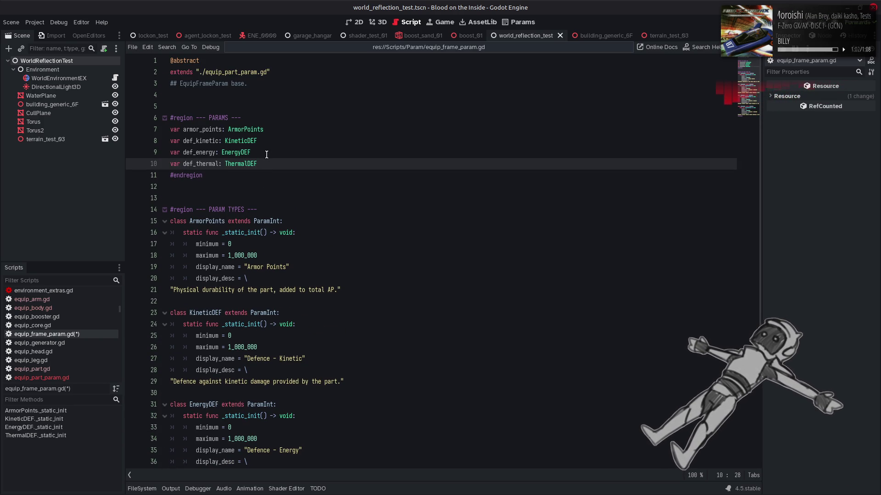
scroll(295, 169, "down", 4)
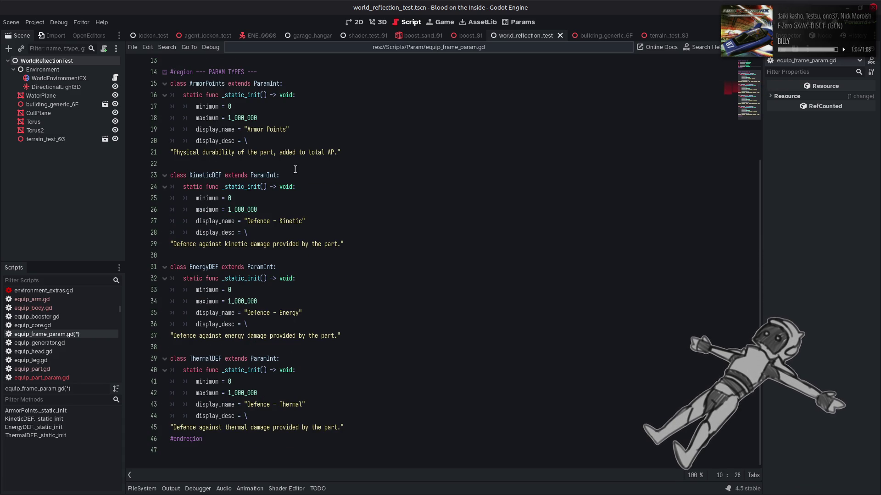
key("ctrl+s")
Check the EquipArmParam bank definitions in Params, then bring up the Param folder's context menu
scroll(308, 230, "up", 4)
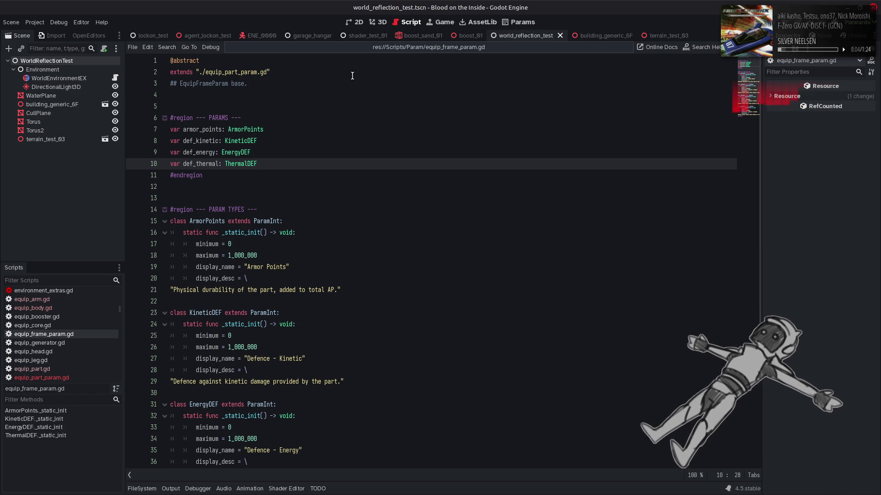
left_click(523, 22)
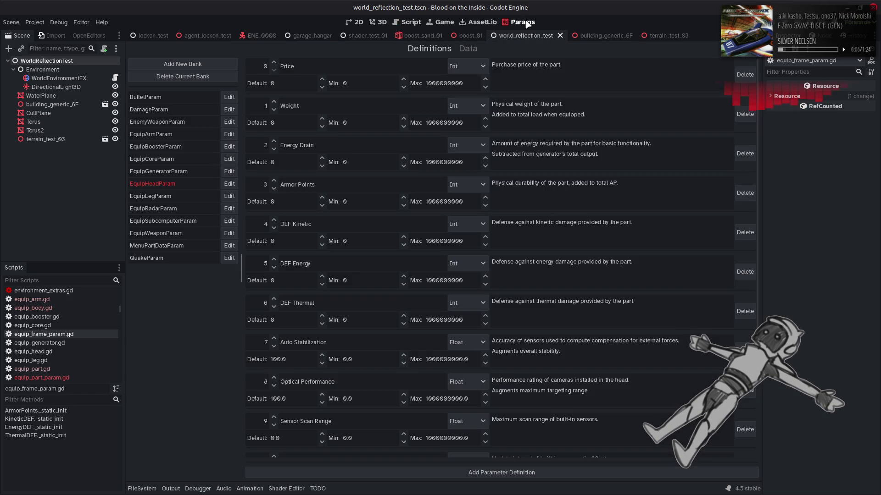
left_click(229, 134)
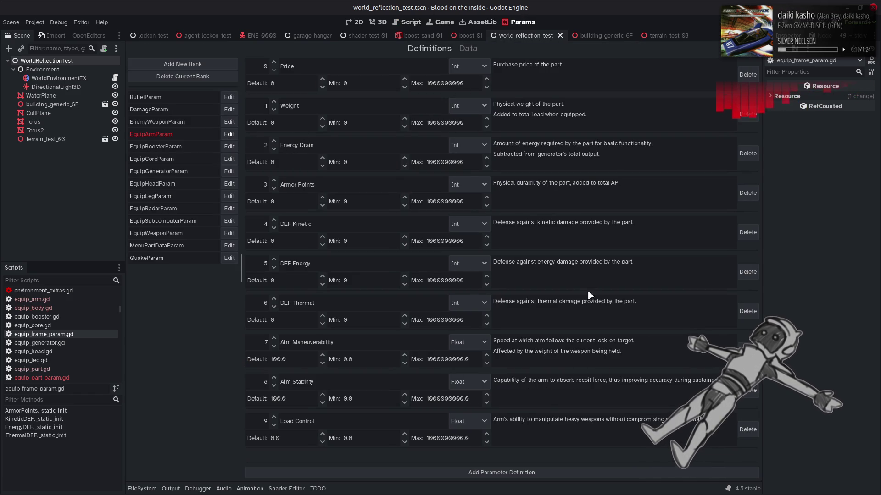
left_click(408, 22)
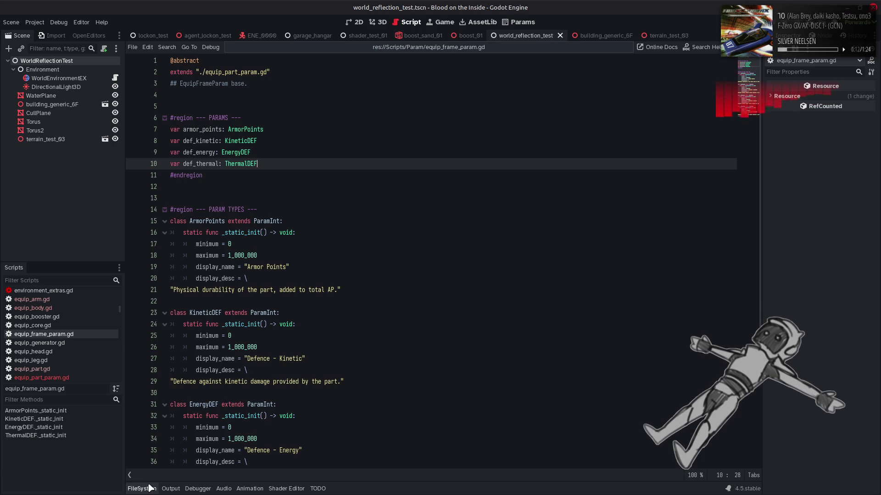
left_click(142, 489)
right_click(399, 391)
Create a new script equip_arm_param.gd in Param inheriting RefCounted
left_click(420, 414)
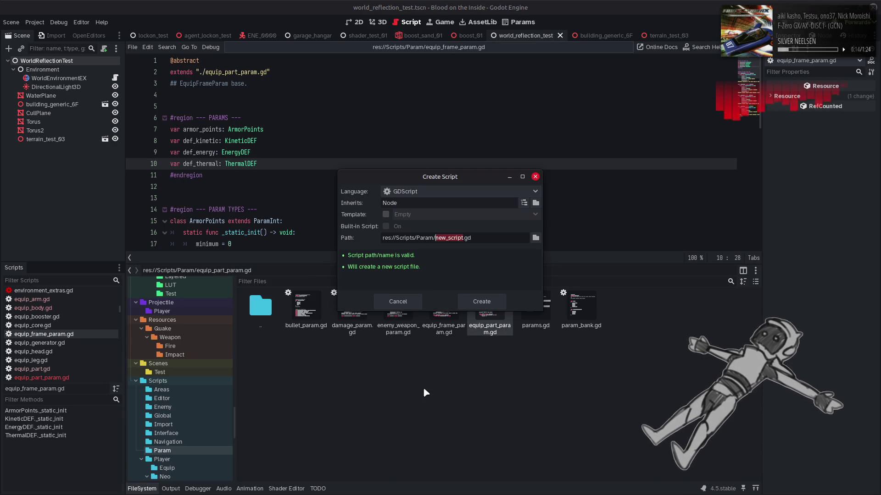
type("equip")
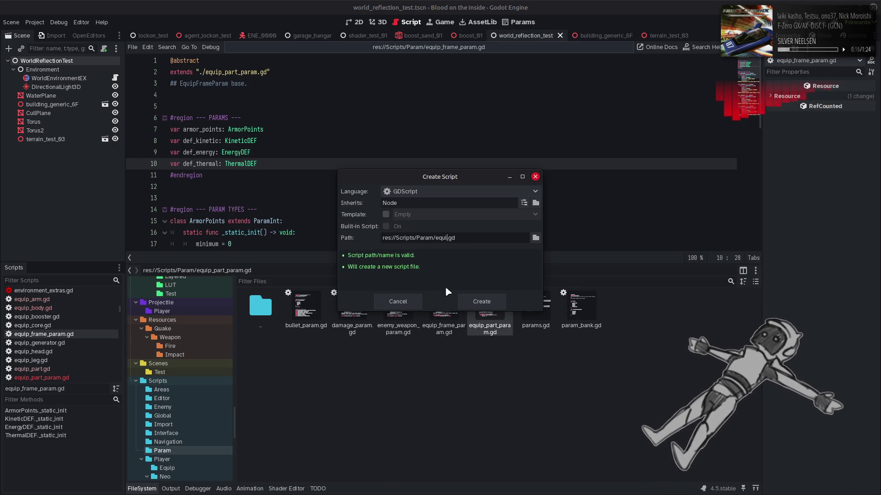
type("_arm_p")
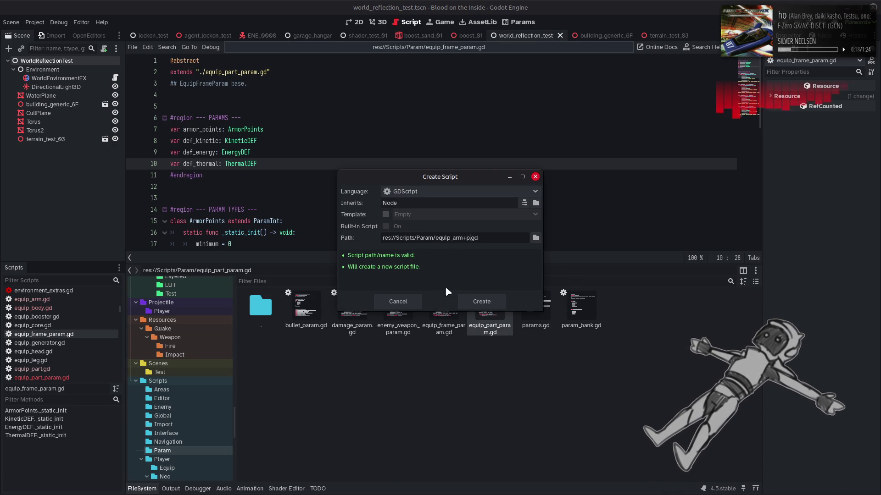
type("aram")
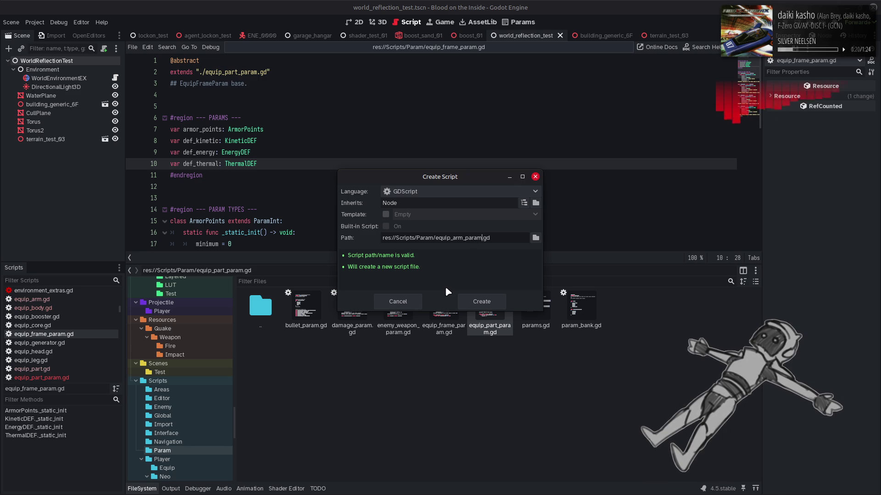
left_click(524, 202)
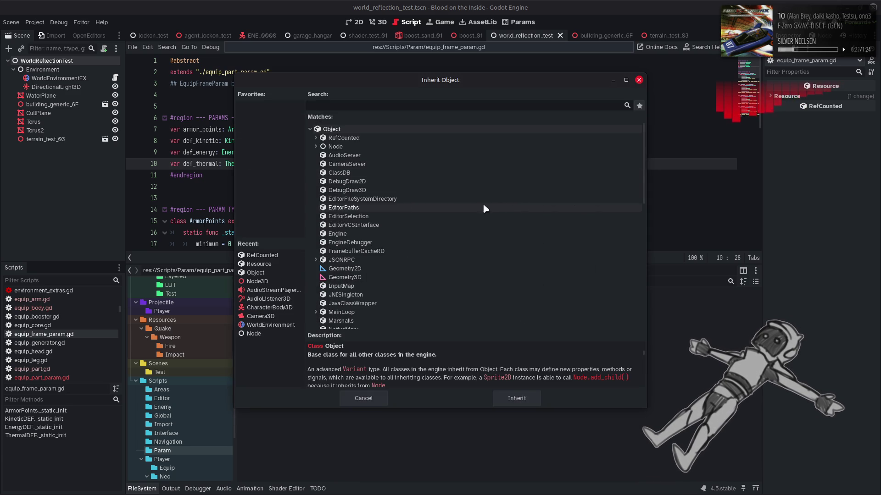
double_click(372, 138)
left_click(486, 301)
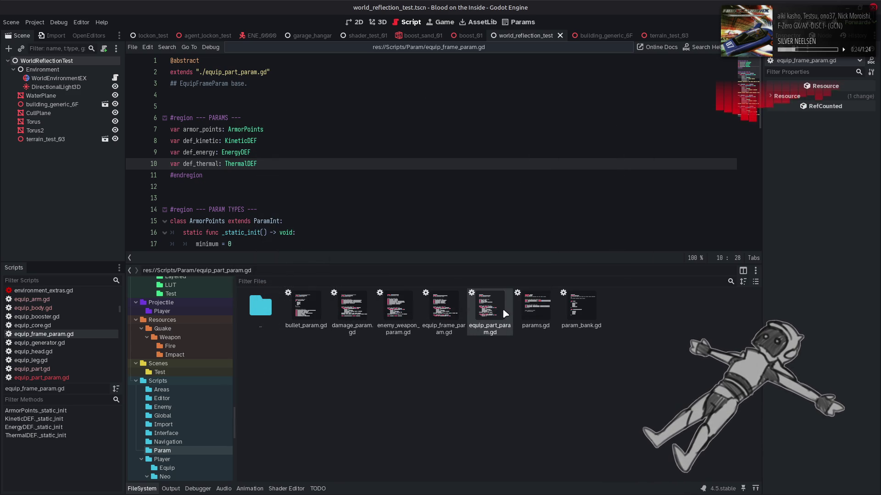
Copy the header lines from equip_frame_param.gd and paste them into equip_arm_param.gd
double_click(535, 306)
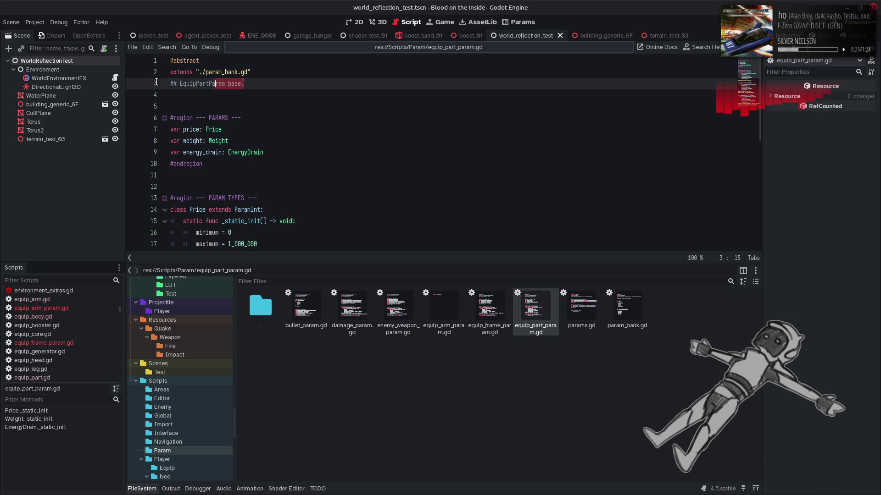
left_click_drag(259, 83, 140, 74)
double_click(502, 307)
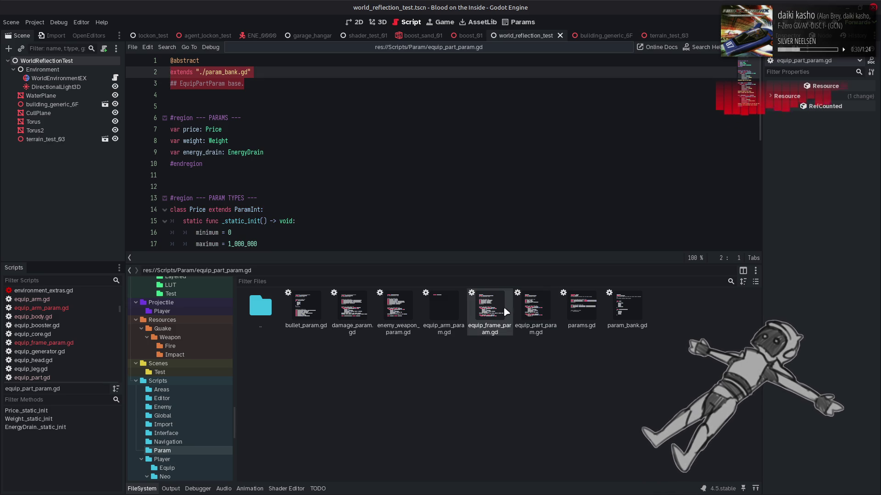
left_click(247, 81)
left_click_drag(247, 80, 168, 73)
key("ctrl+c")
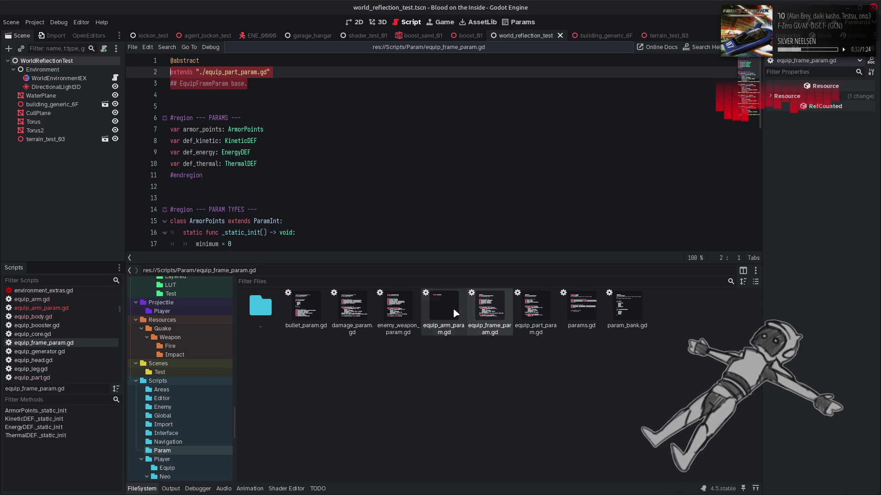
double_click(444, 307)
key("ctrl+a")
key("ctrl+v")
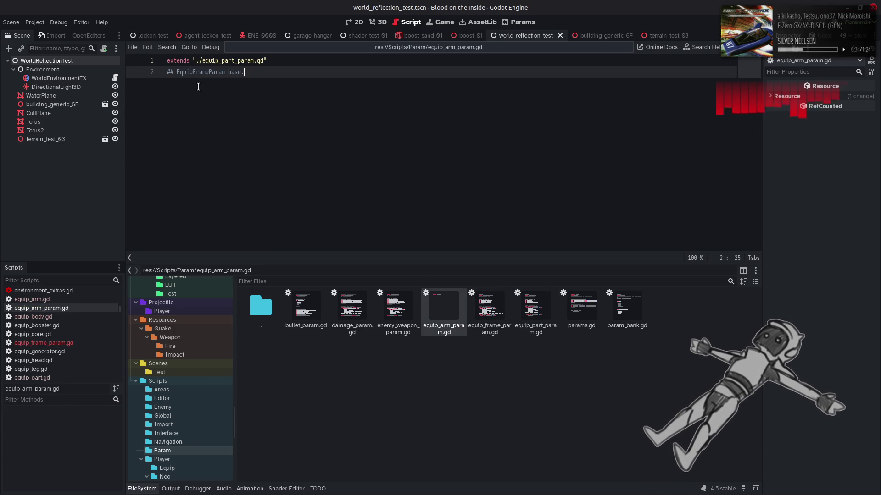
Make it extend "./equip_frame_param.gd" with comment "## EquipArmParam bank.", add a line, save
left_click_drag(235, 61, 223, 60)
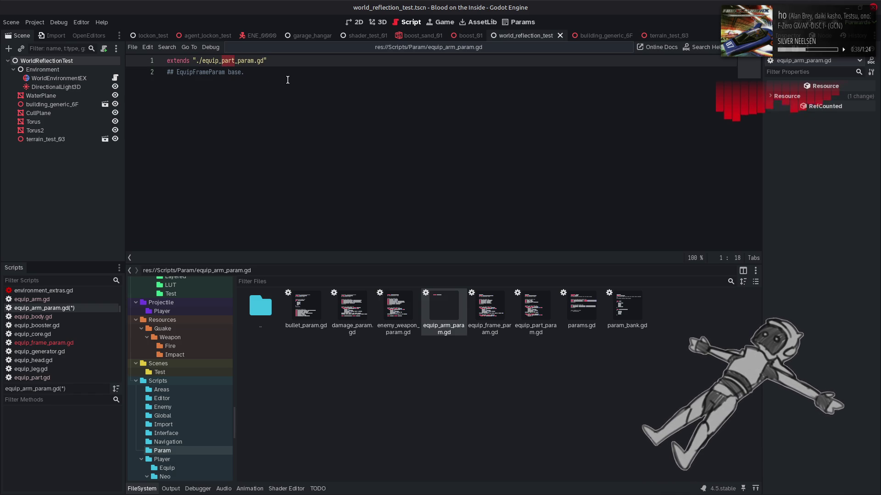
type("frame")
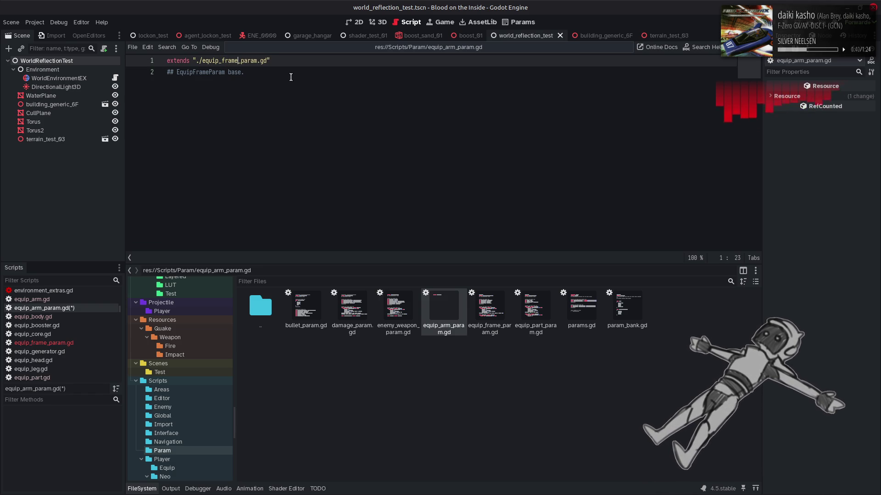
left_click(208, 72)
key("BackSpace")
key("BackSpace")
key("BackSpace")
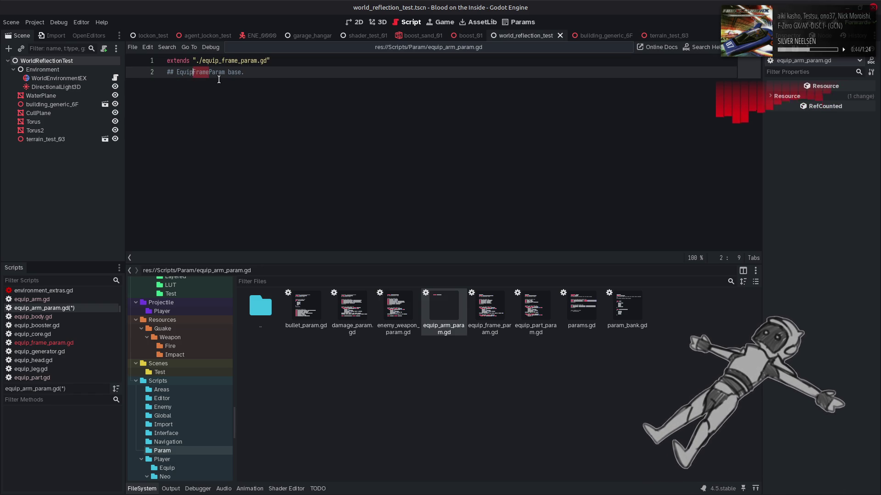
type("Arm")
double_click(229, 72)
type("bank")
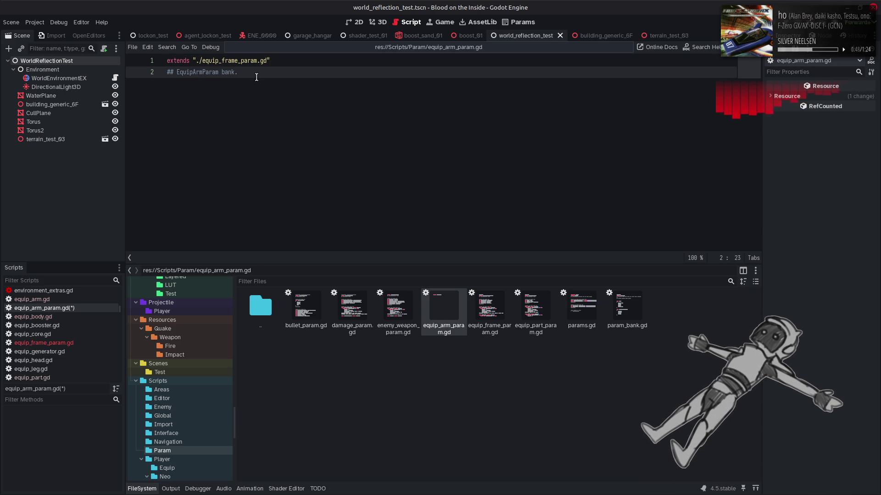
key("End")
key("Return")
key("ctrl+s")
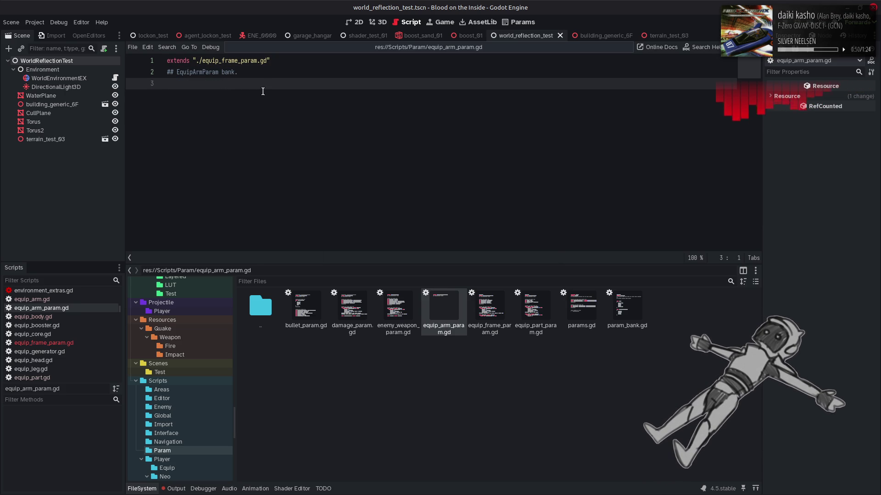
Clear the output log, add another empty line, and view the EquipArmParam definitions
left_click(186, 488)
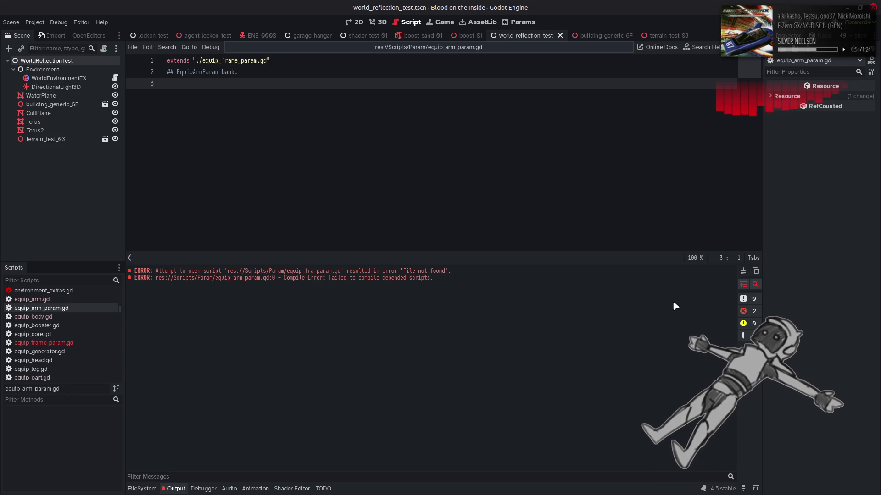
left_click(743, 270)
left_click(170, 488)
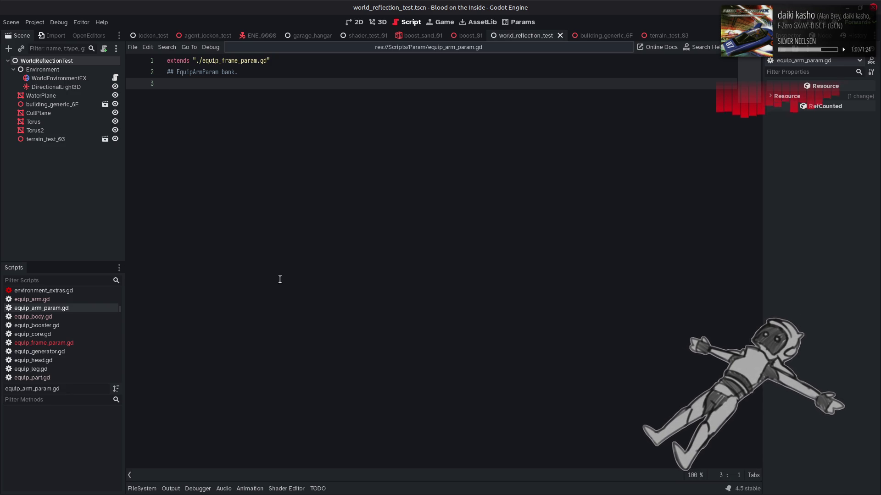
key("Return")
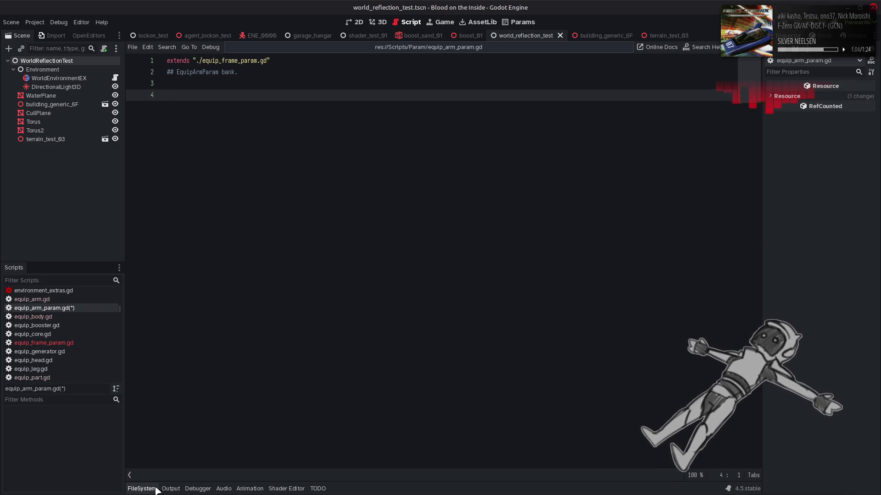
left_click(520, 22)
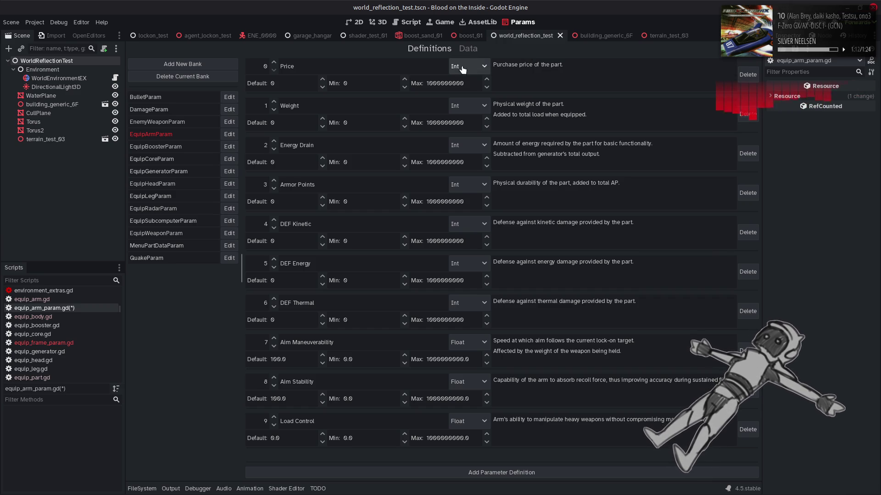
Recheck the EquipArmParam definitions in the Params view
left_click(415, 25)
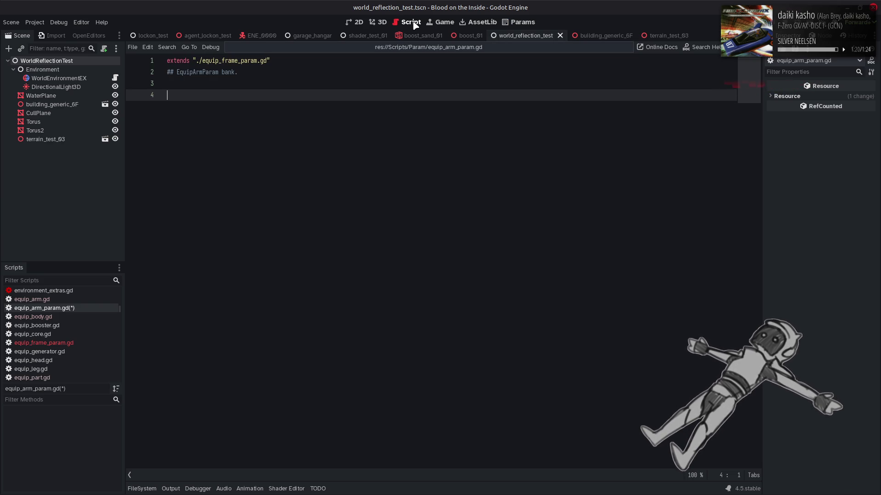
left_click(404, 47)
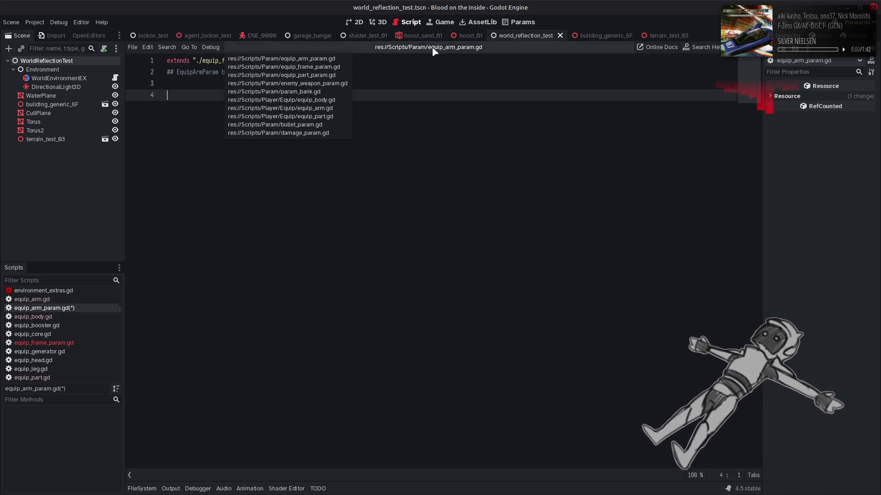
left_click(342, 67)
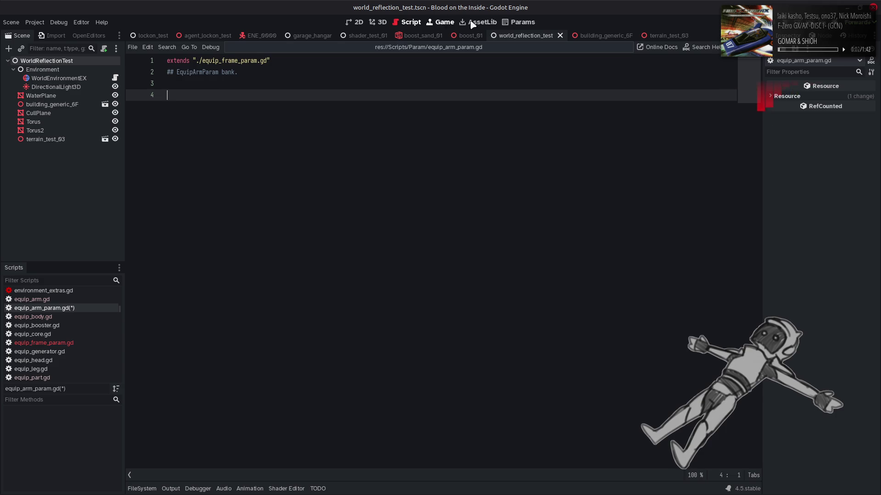
left_click(527, 24)
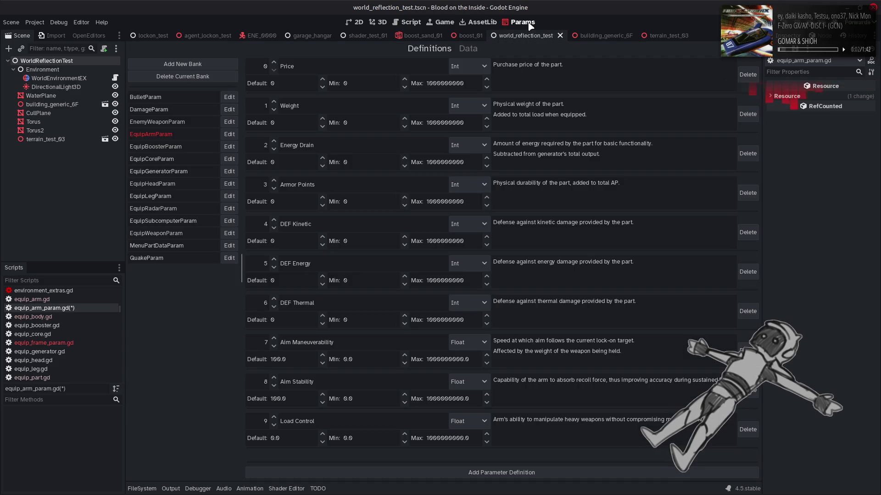
left_click(410, 27)
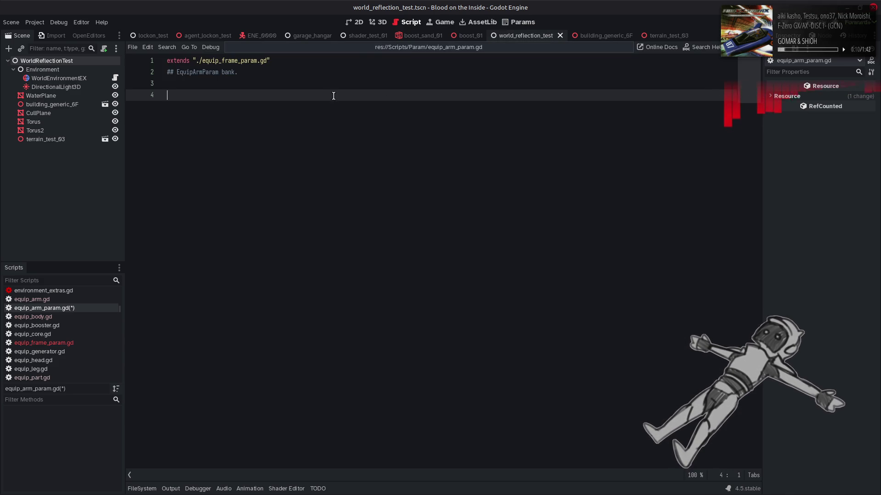
Copy the FireInterval class from bullet_param.gd and return to equip_arm_param.gd
left_click(381, 47)
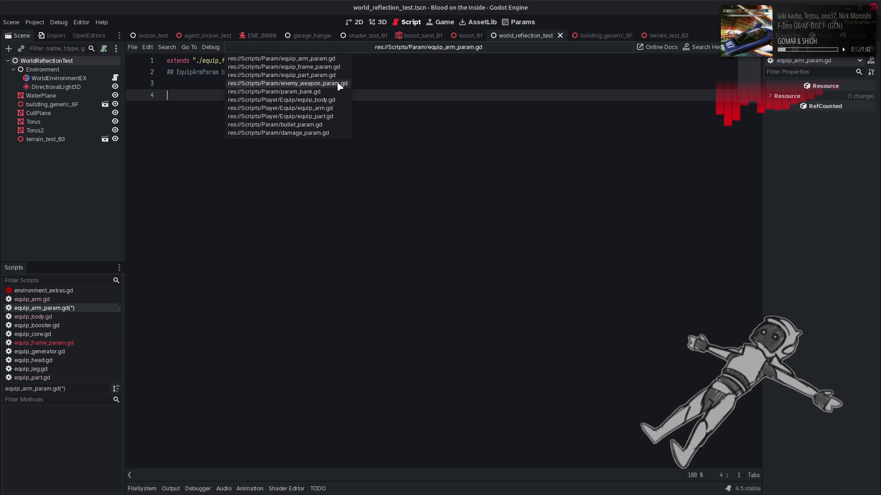
left_click(316, 124)
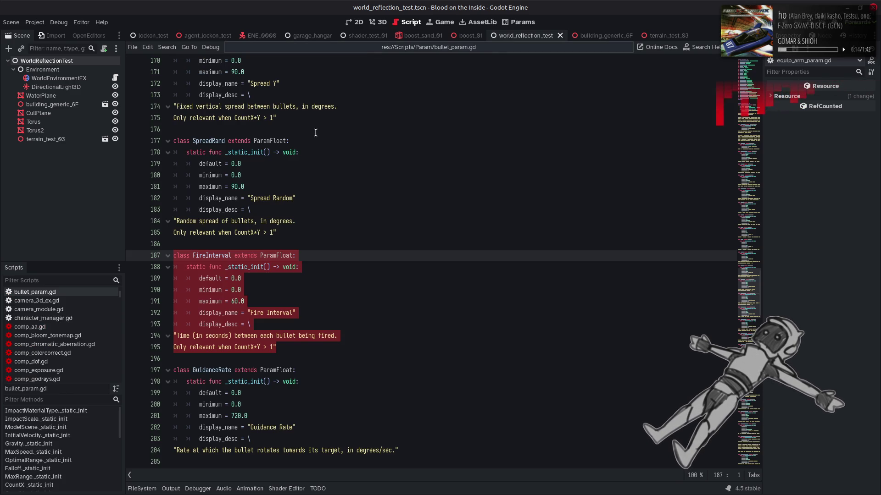
left_click(348, 290)
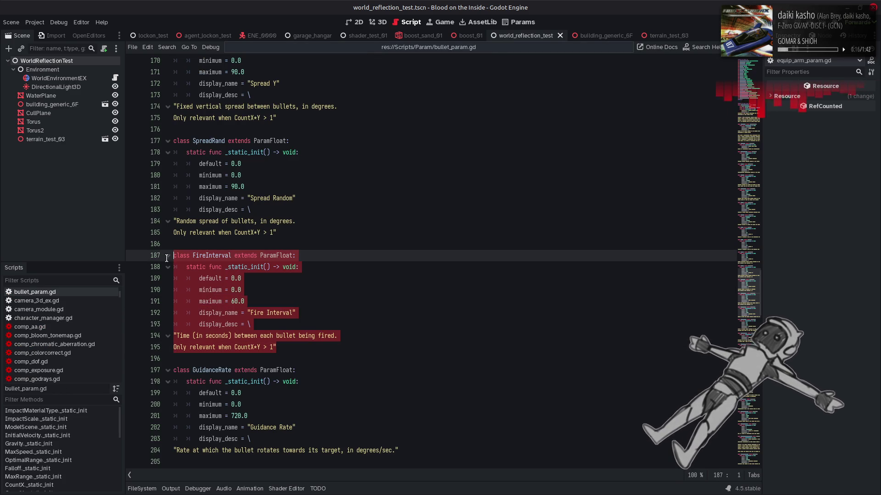
left_click(366, 48)
left_click(333, 66)
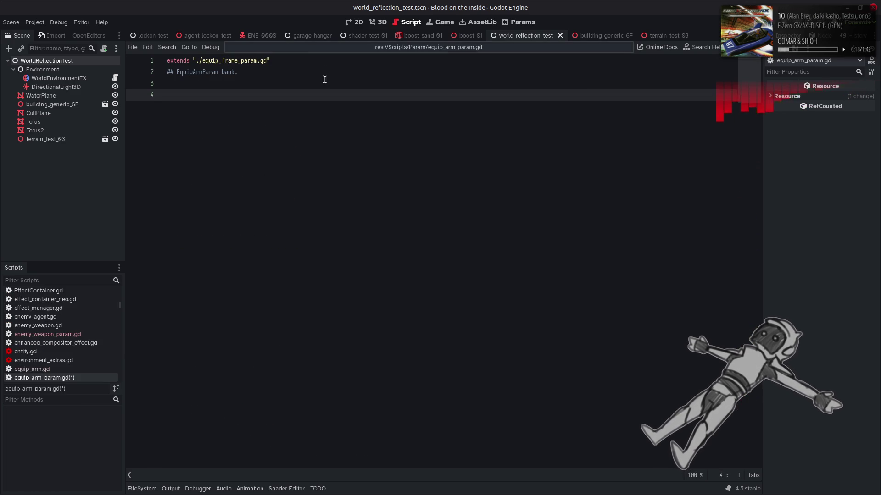
Paste the FireInterval class and rename its class and display name to Maneuverability
key("Return")
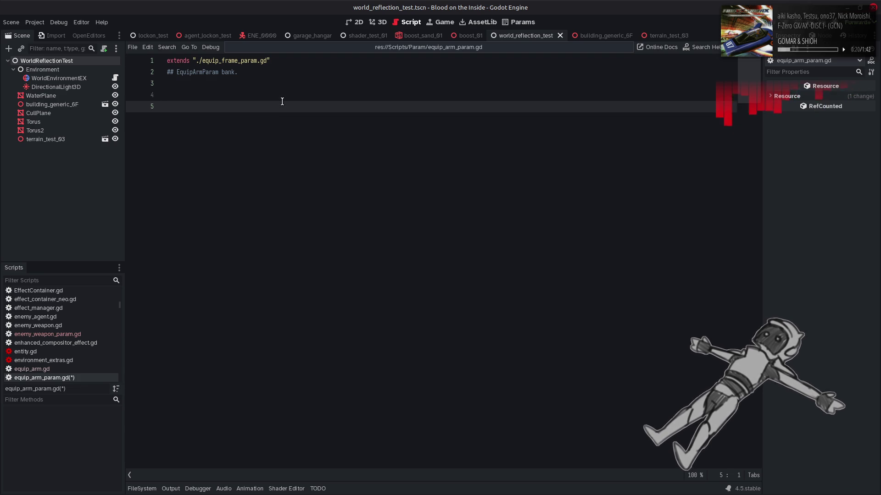
type("class FireInterval extends ParamFloat: \tstatic func _static_init() -> void: \t\tdefault = 0.0 \t\tminimum = 0.0 \t\tmaximum = 60.0 \t\tdisplay_name = \"Fire Interval\" \t\tdisplay_desc = \\ \"Time (in seconds) between each bullet being fired. Only relevant when CountX+Y > 1\"")
double_click(207, 108)
type("Mane")
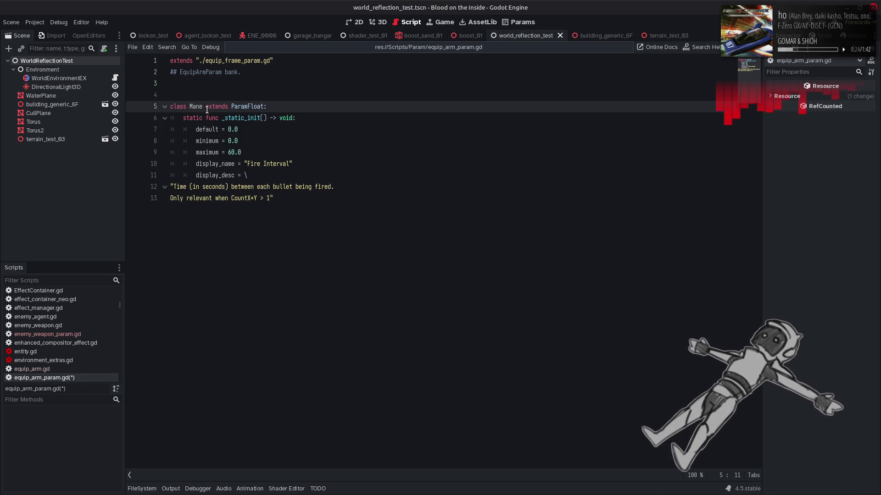
type("uverabili")
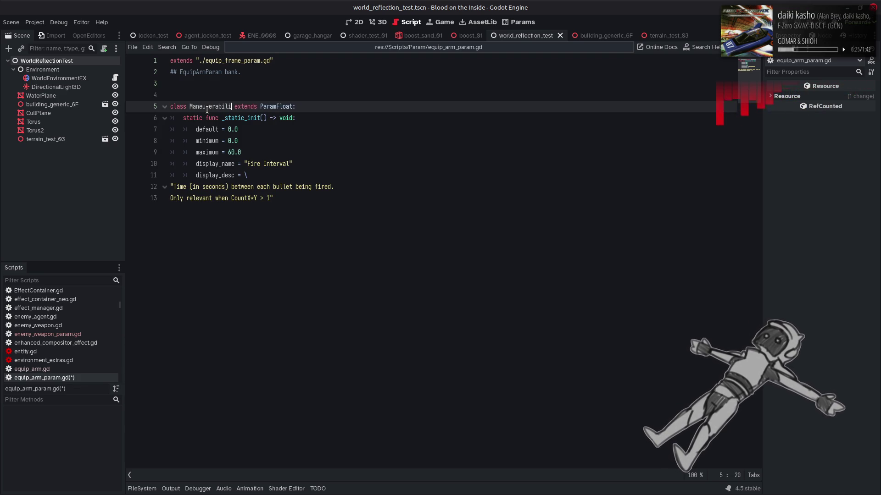
type("ty")
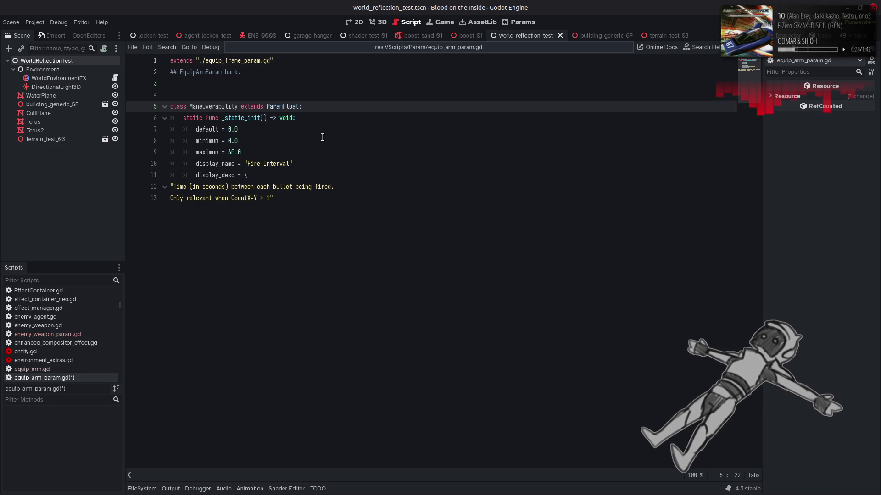
left_click_drag(248, 163, 291, 165)
type("Maneuver")
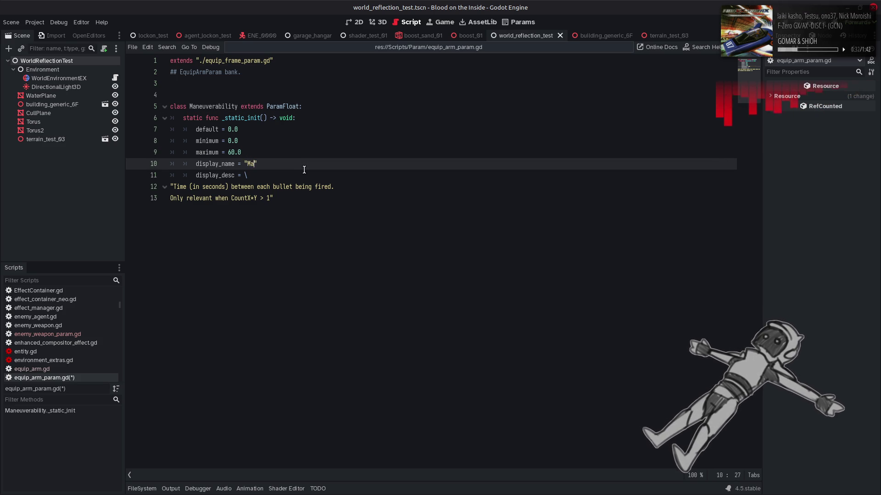
type("ability")
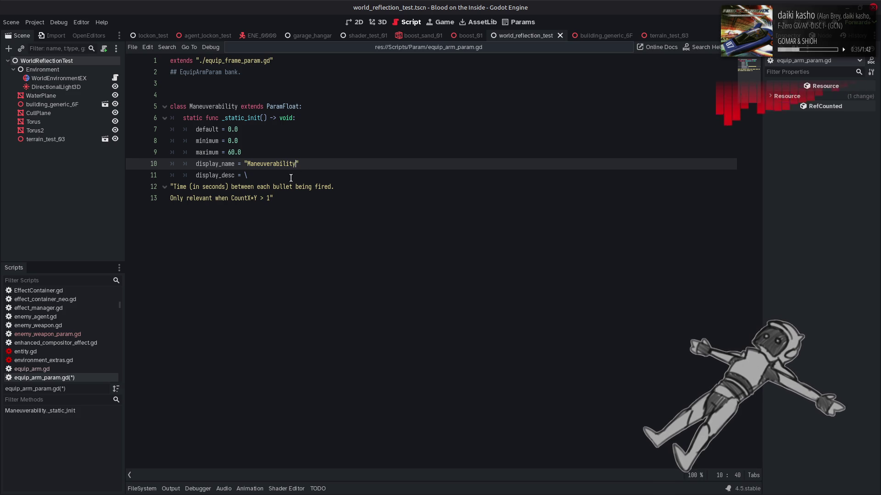
Copy the Aim Maneuverability description from Params to replace the old FireInterval description
left_click(518, 21)
mouse_move(640, 353)
left_mouse_down()
mouse_move(466, 347)
mouse_move(464, 340)
left_mouse_up()
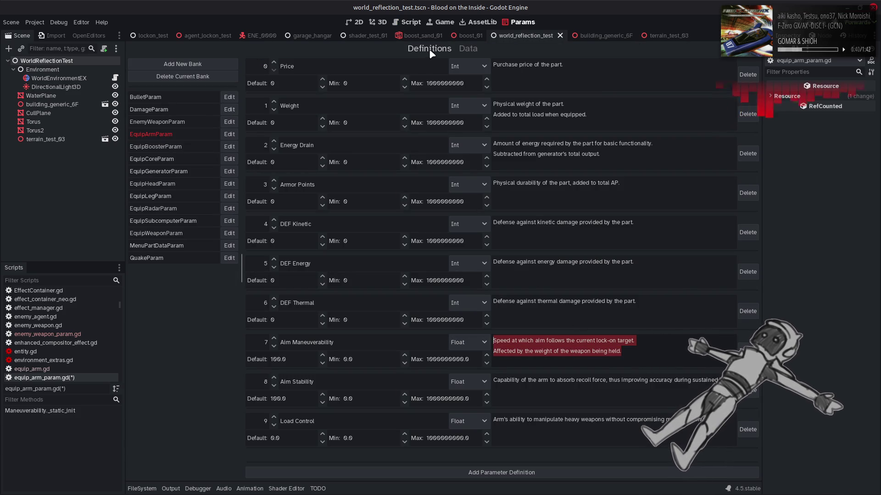
left_click(419, 23)
left_click_drag(272, 198, 175, 187)
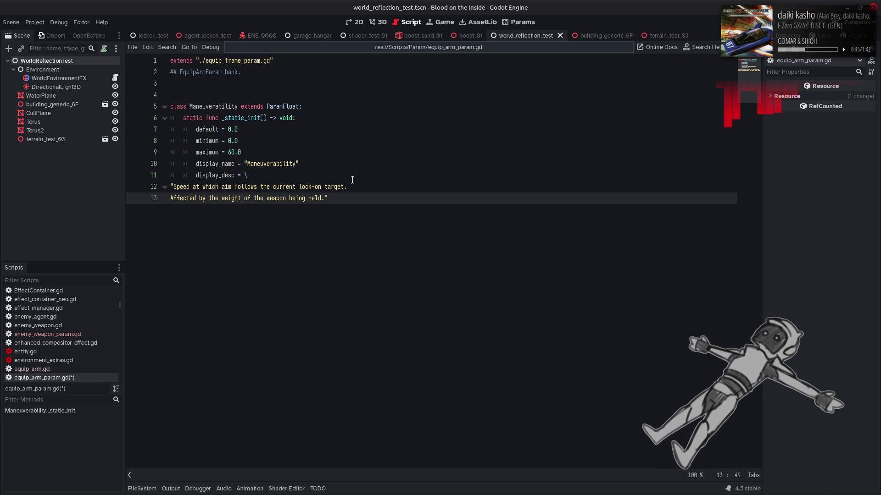
key("ctrl+z")
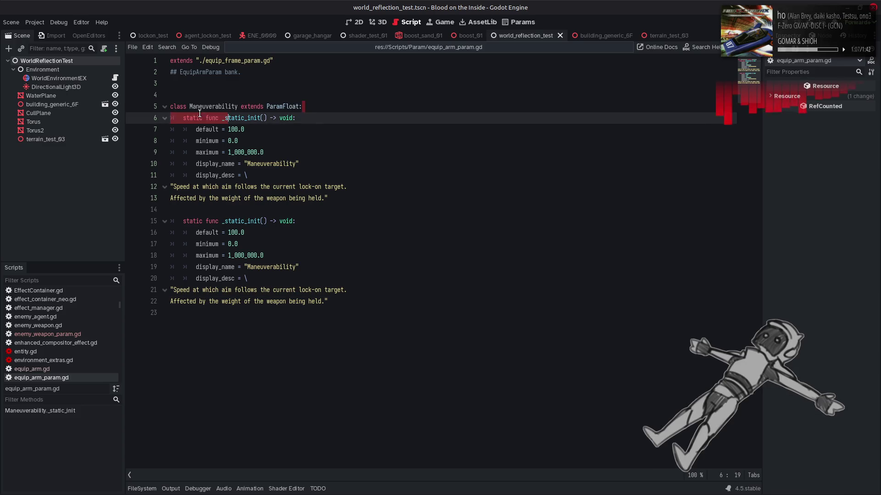
Add a second class header and rename its class and display name to Stability
left_click(191, 215)
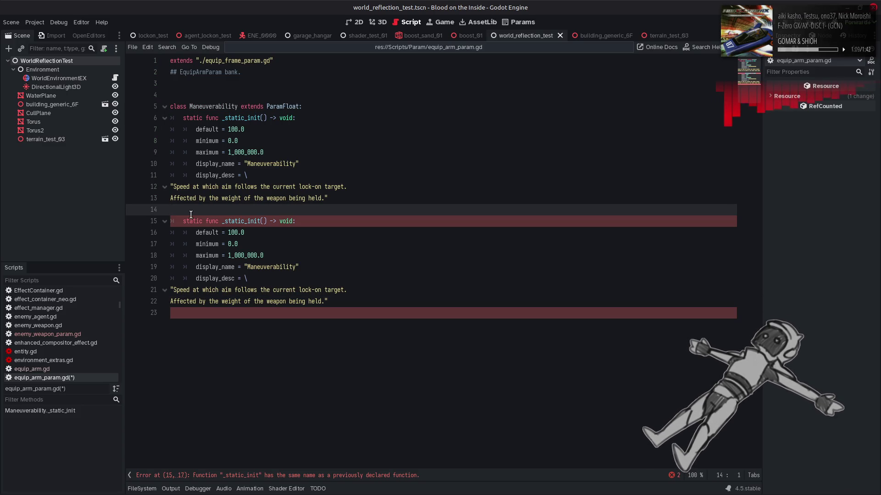
key("ctrl+v")
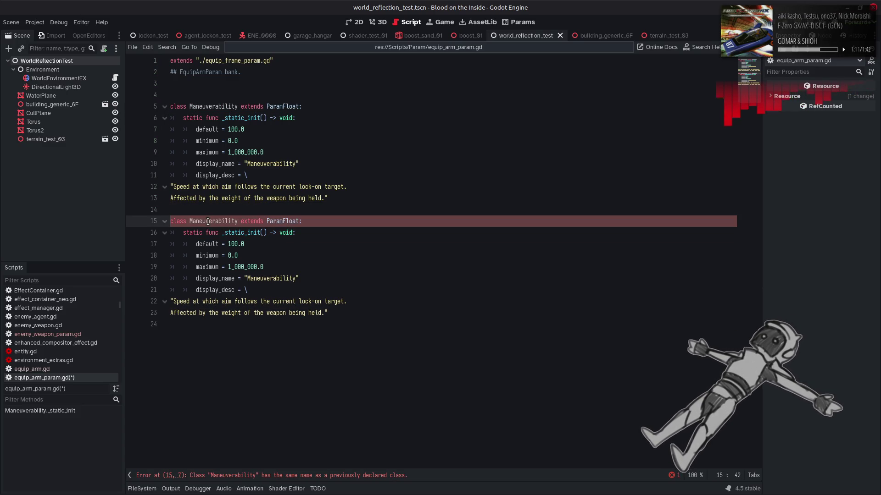
double_click(208, 221)
type("Stability")
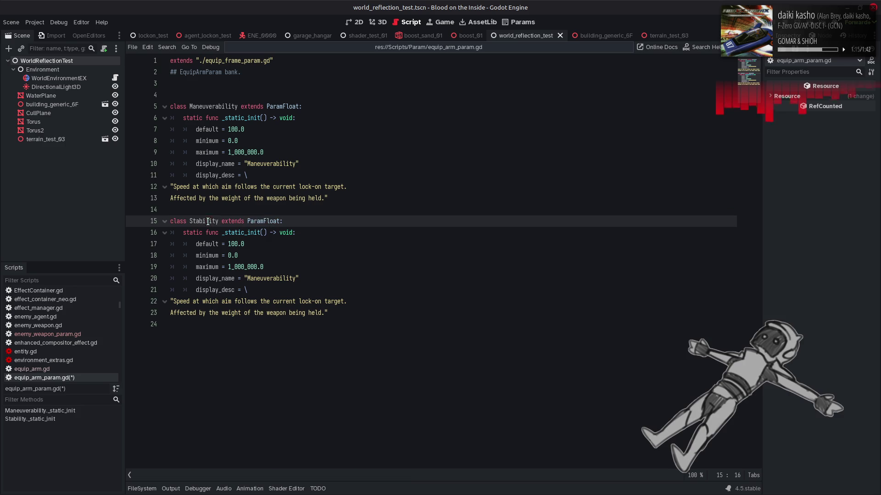
double_click(283, 279)
type("Stabil")
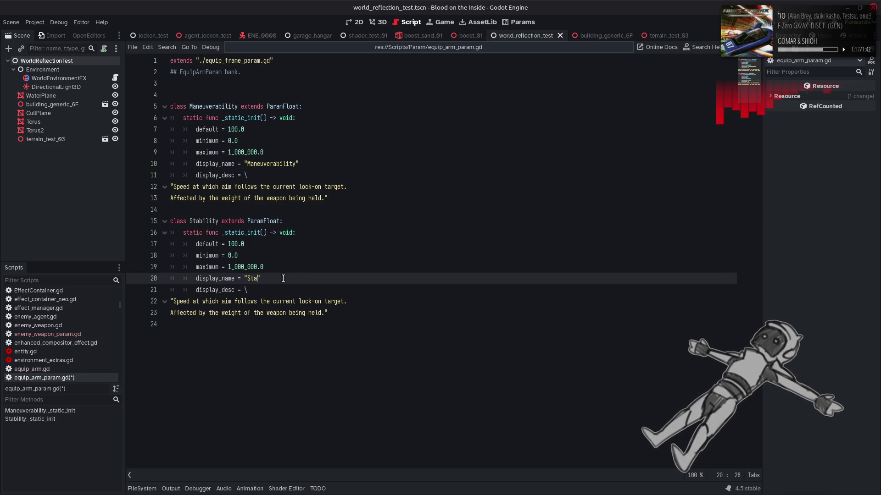
type("ity")
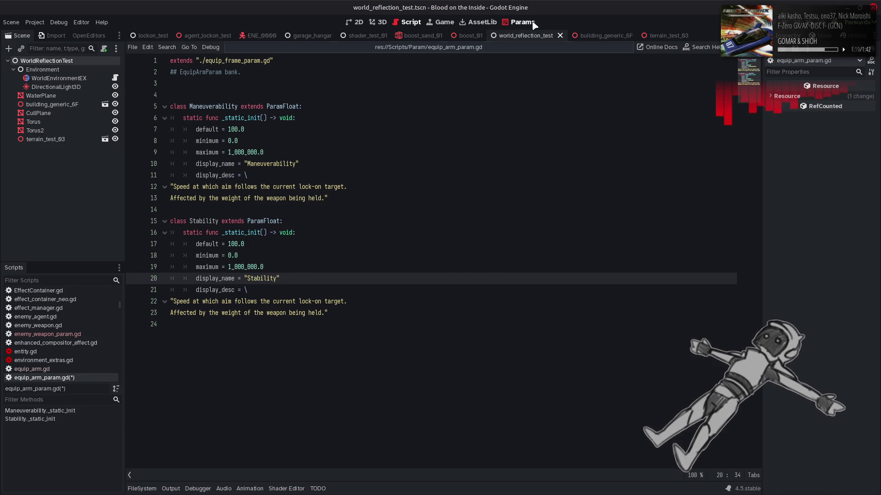
Replace the Stability description with the Aim Stability text from Params and save
left_click(528, 23)
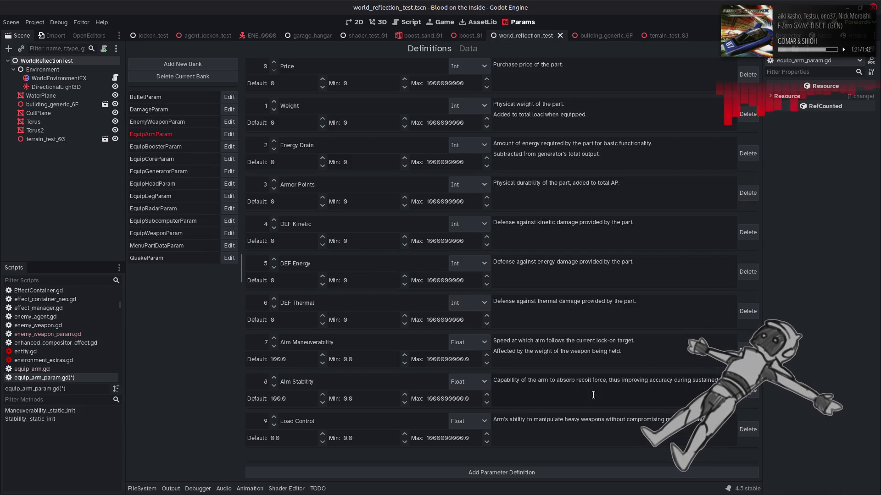
left_click(407, 22)
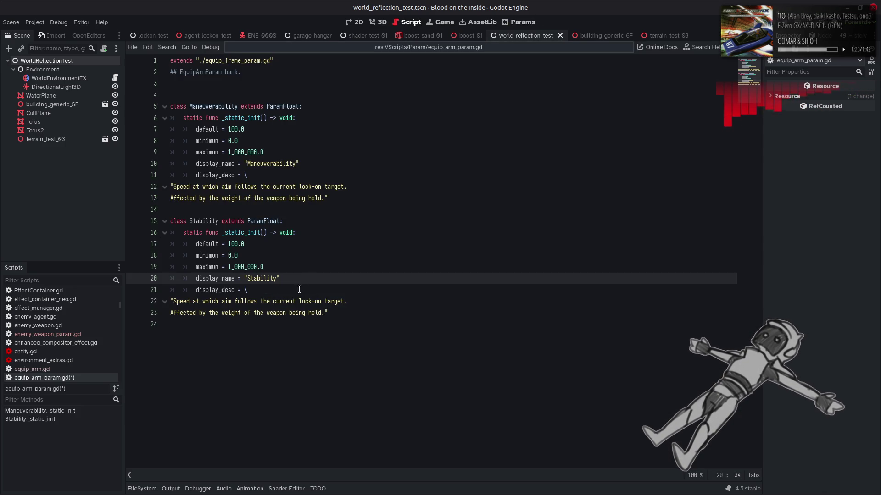
left_click_drag(325, 313, 173, 301)
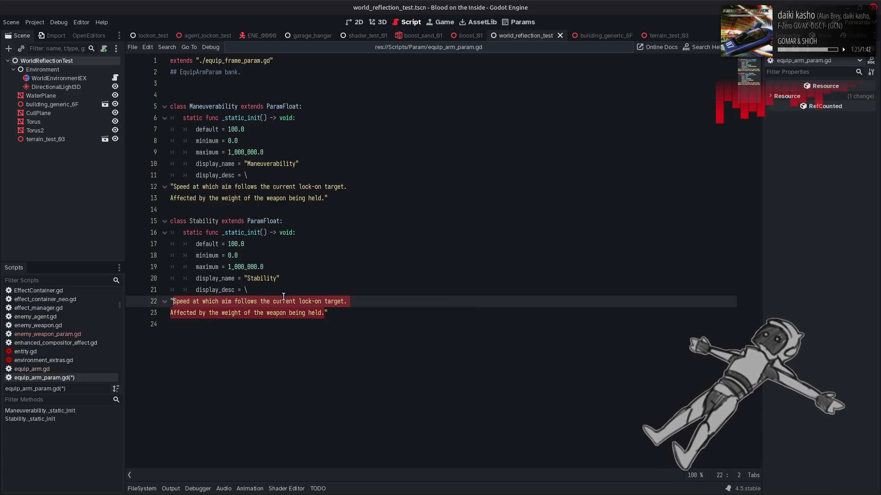
type("Capability of the arm to absorb recoil force, thus improving accuracy during sustained fire.")
left_click(377, 268)
key("ctrl+s")
Copy the whole Stability class and add blank lines at the end of the file
left_click(510, 23)
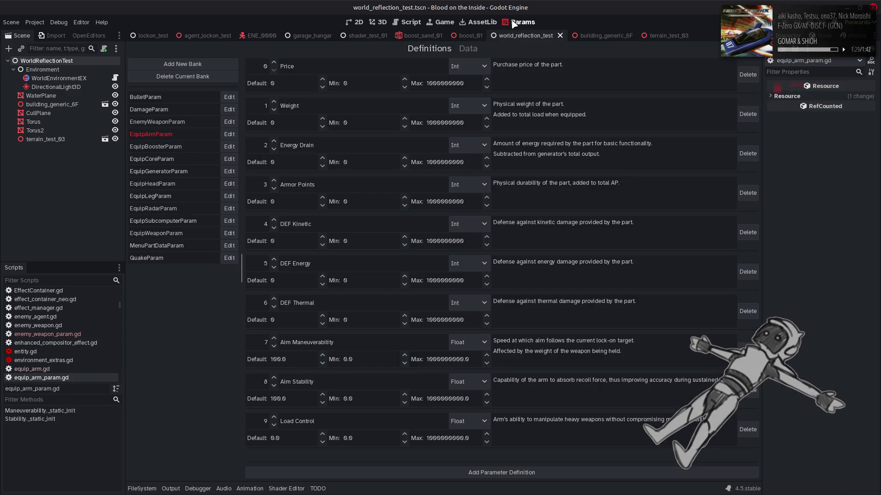
left_click(414, 25)
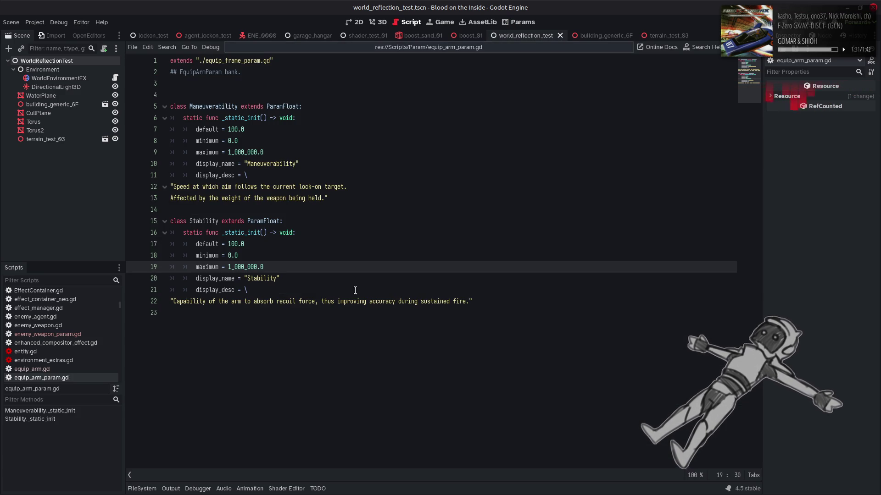
left_click(483, 297)
key("shift+Up")
key("shift+Up")
key("shift+Up")
key("shift+Home")
key("ctrl+c")
left_click(483, 297)
key("Return")
key("Return")
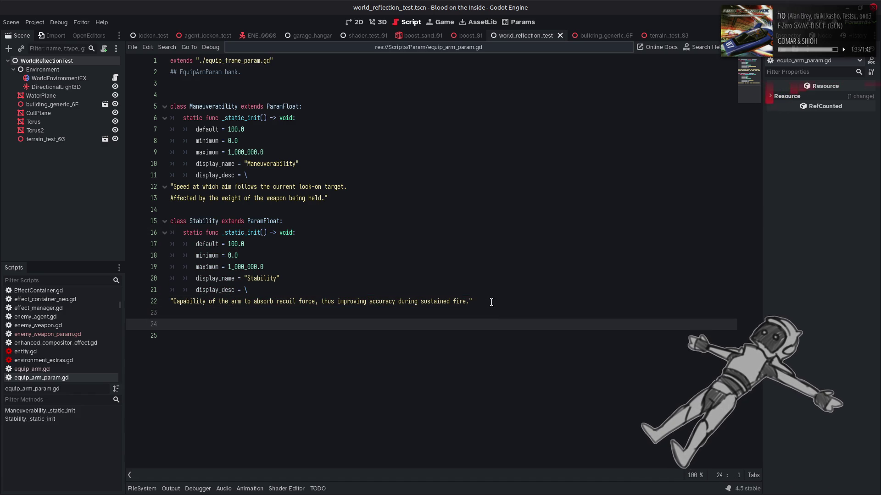
Paste a copy of Stability, renaming it LoadControl with display name "Load Control"
key("ctrl+v")
double_click(205, 322)
type("LoadControl")
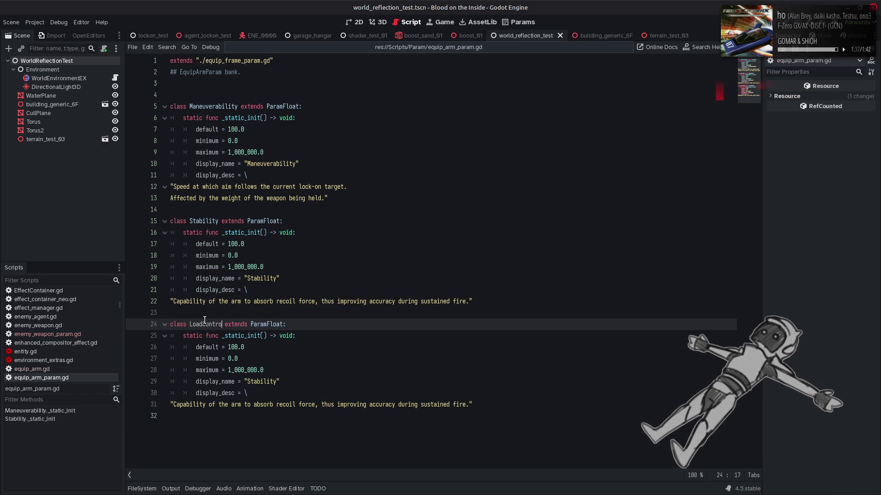
double_click(250, 380)
type("Load ")
type("Control")
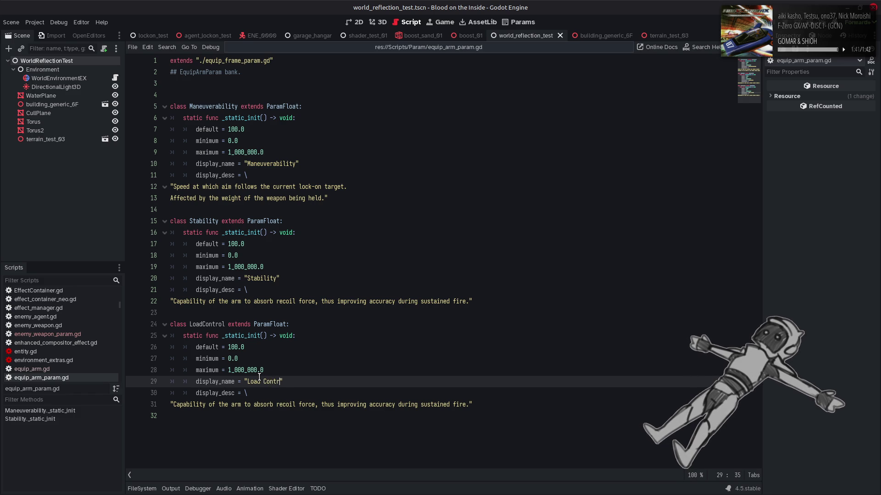
Replace its description with the Load Control text from Params and save
left_click(522, 22)
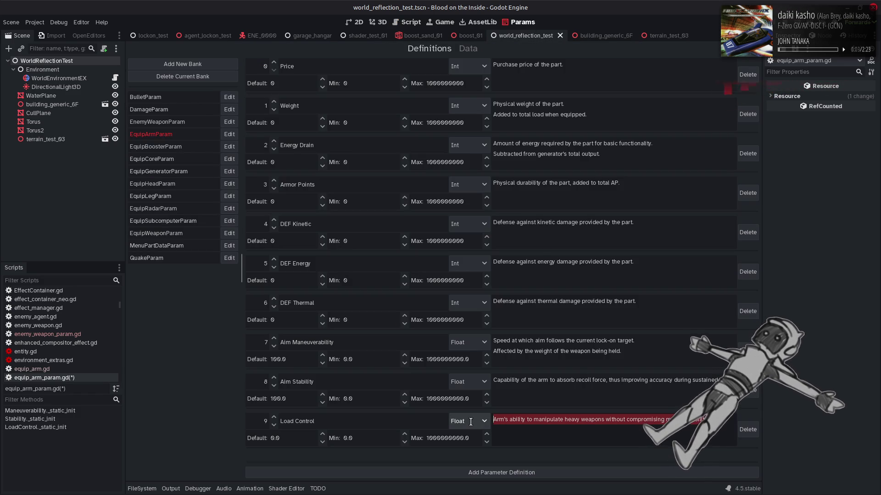
left_click(411, 22)
mouse_move(468, 406)
left_mouse_down()
mouse_move(173, 405)
mouse_move(482, 414)
left_mouse_up()
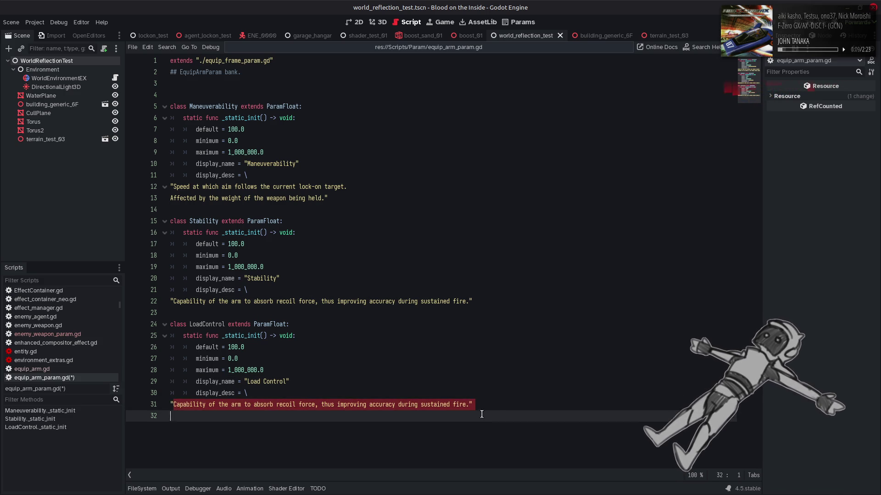
key("shift+Left")
key("shift+Left")
key("ctrl+v")
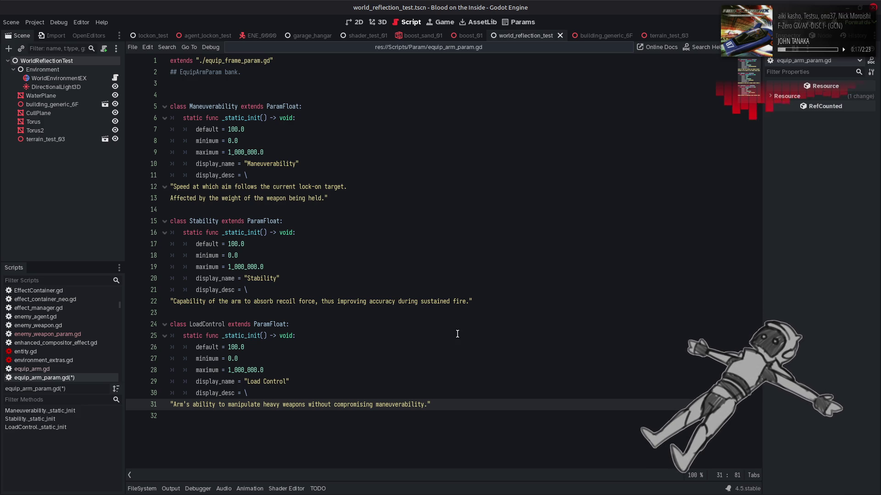
key("ctrl+s")
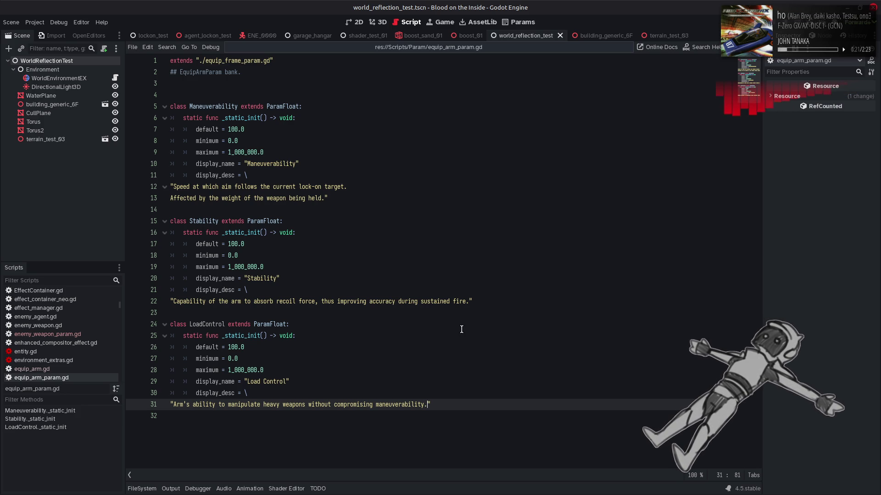
Set the LoadControl default to 0.0 and save
left_click(235, 347)
key("BackSpace")
key("BackSpace")
key("ctrl+s")
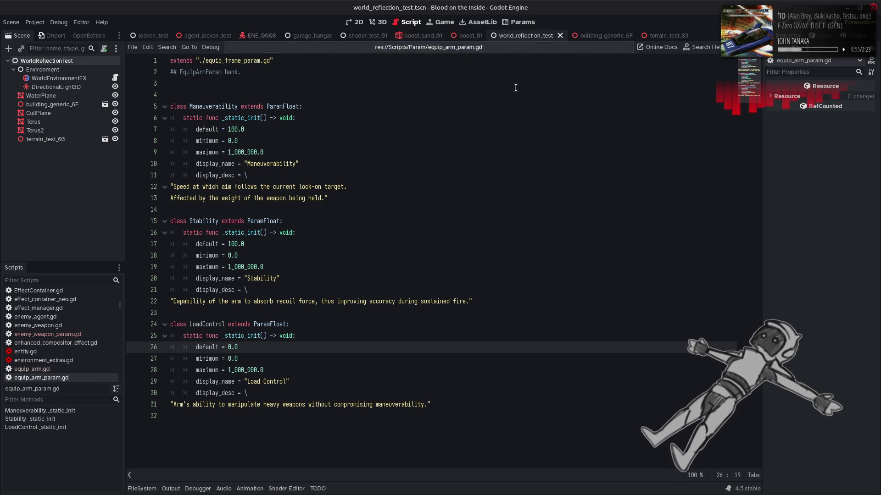
Copy the '#region --- PARAM TYPES ---' header from equip_frame_param.gd and paste it above equip_arm_param.gd's classes
left_click(489, 221)
left_click(408, 50)
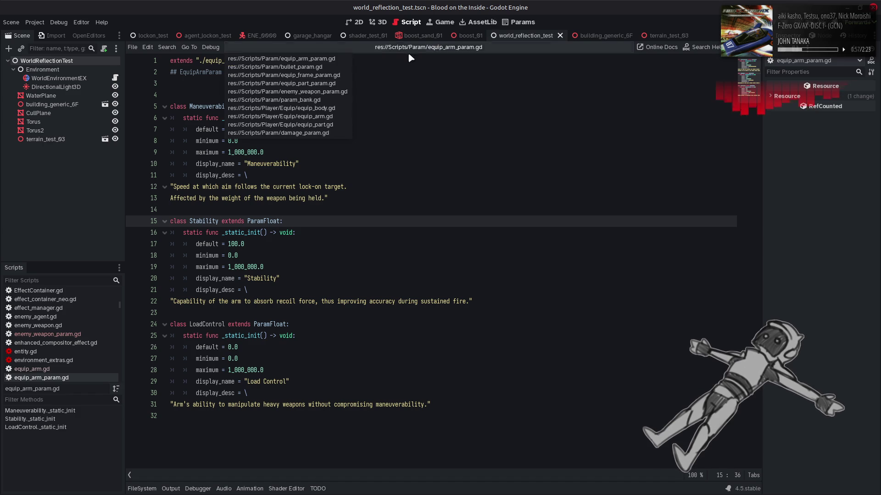
left_click(321, 74)
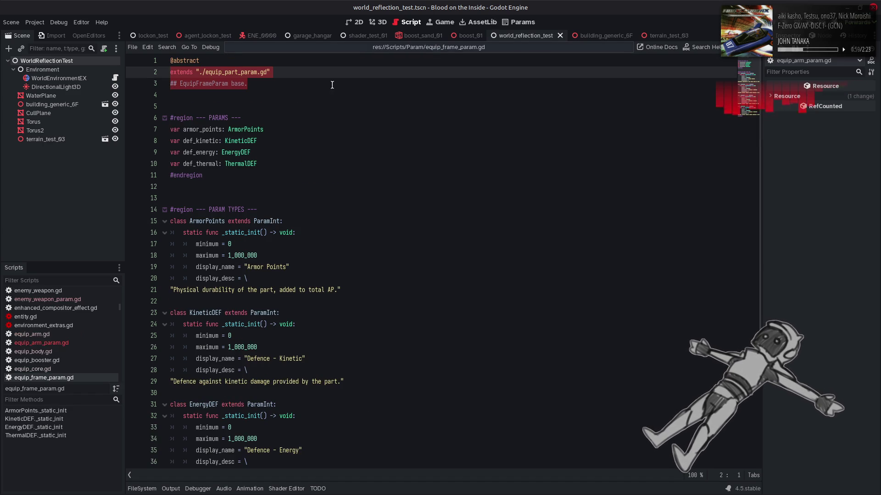
left_click_drag(265, 210, 171, 210)
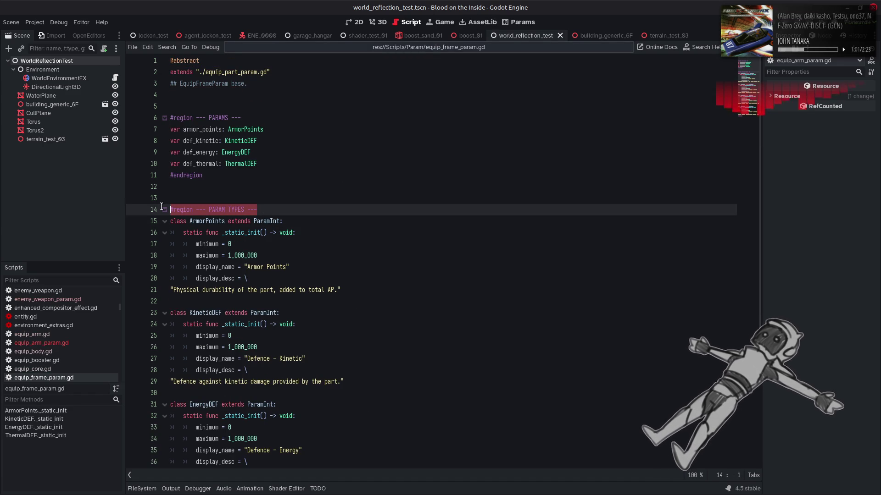
left_click(413, 48)
left_click(315, 75)
left_click(328, 46)
left_click(320, 65)
left_click(327, 48)
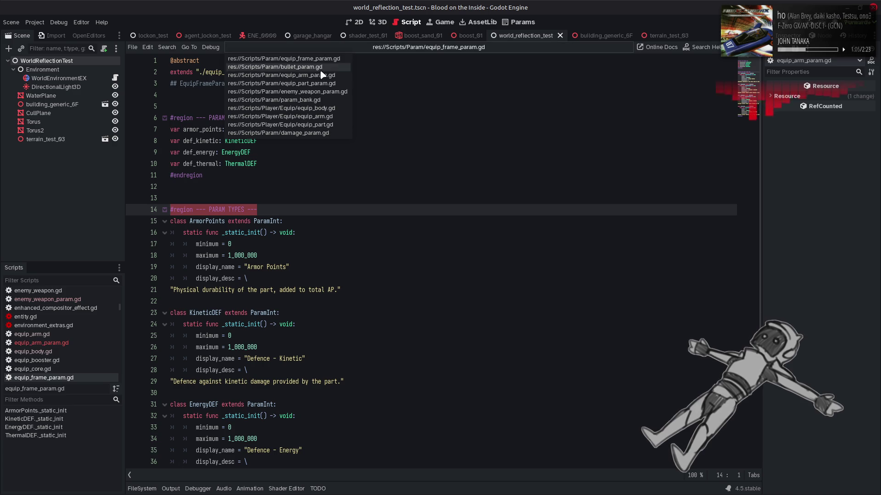
left_click(321, 75)
left_click(251, 94)
key("ctrl+v")
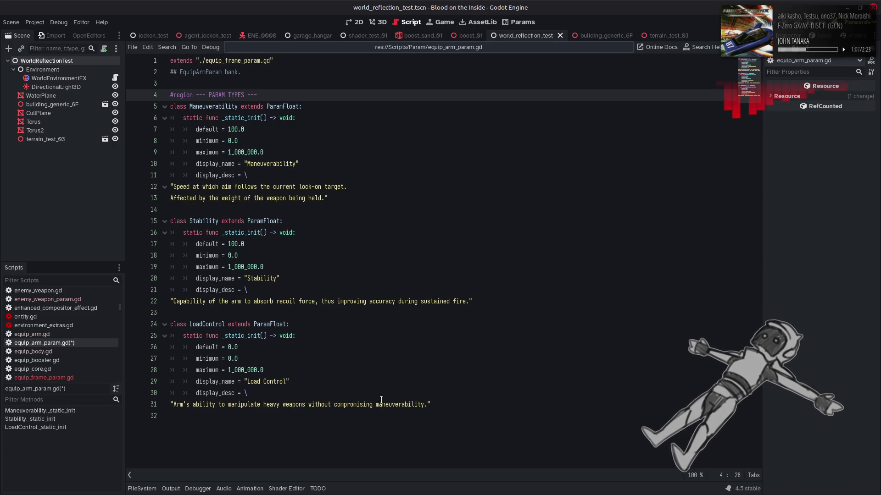
Close the region with #endregion after the LoadControl class
left_click(460, 408)
key("Return")
type("endregion")
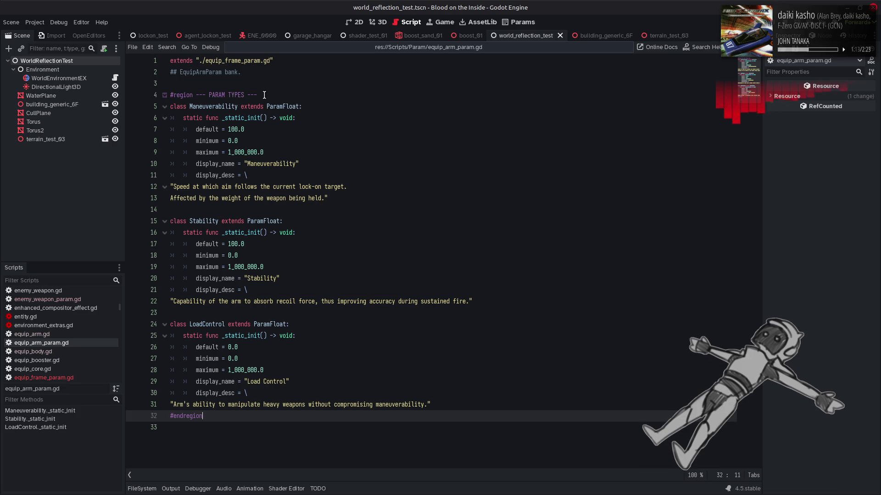
Paste a second copy of the PARAM TYPES header on a new line above the region
left_click(151, 94)
key("Return")
key("Return")
key("Return")
left_click(184, 95)
key("Return")
key("ctrl+v")
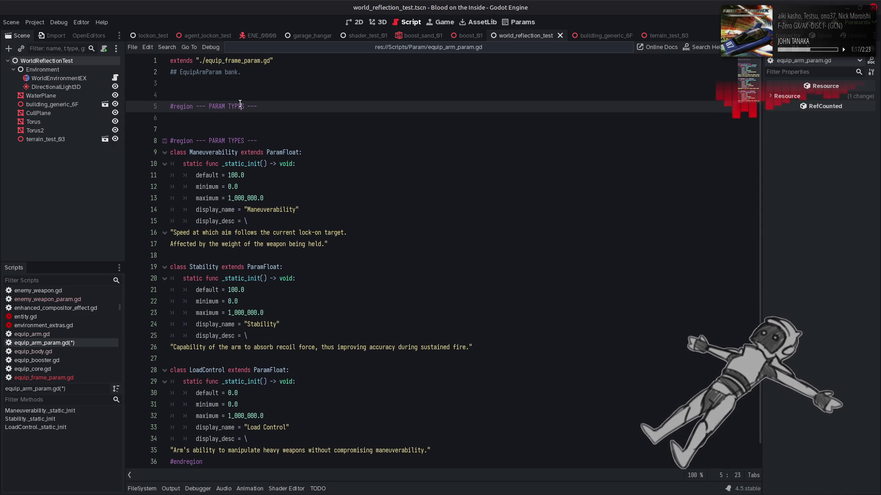
Rename the duplicate header to PARAMS and close it with #endregion, leaving an empty line inside
double_click(239, 106)
key("BackSpace")
type("S")
left_click(253, 107)
key("Return")
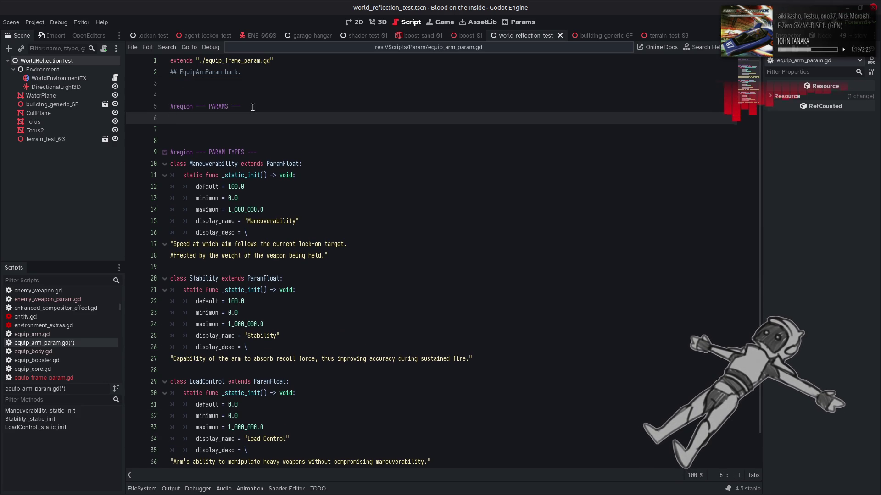
type("#endregion")
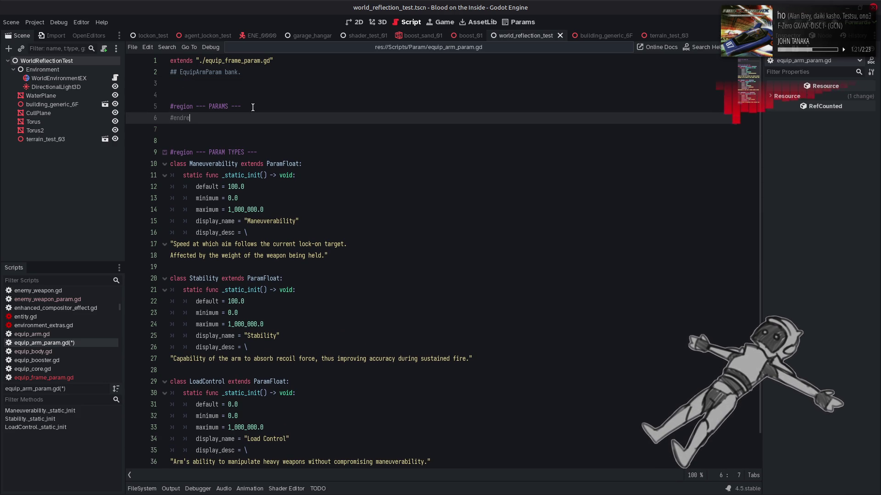
key("Up")
key("End")
key("Return")
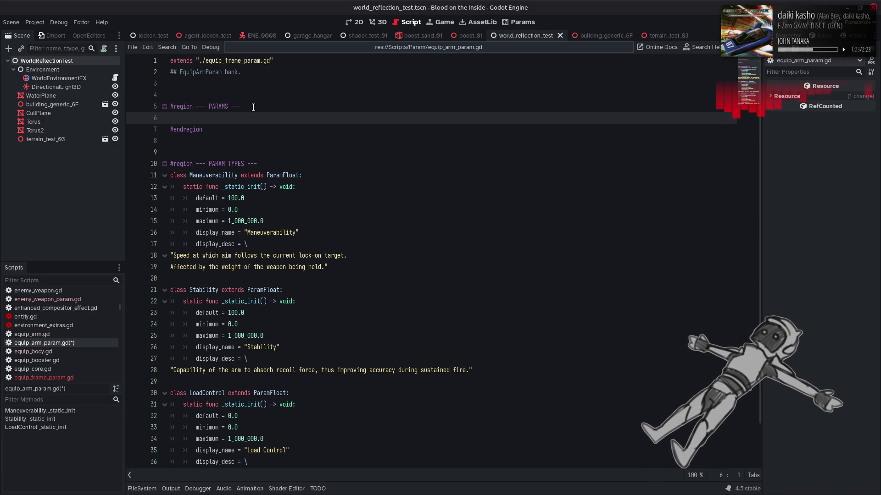
Declare maneuverability: Maneuverability, stability: Stability and load_control: LoadControl in PARAMS, then save
left_click(208, 170)
left_click(207, 120)
type("var ")
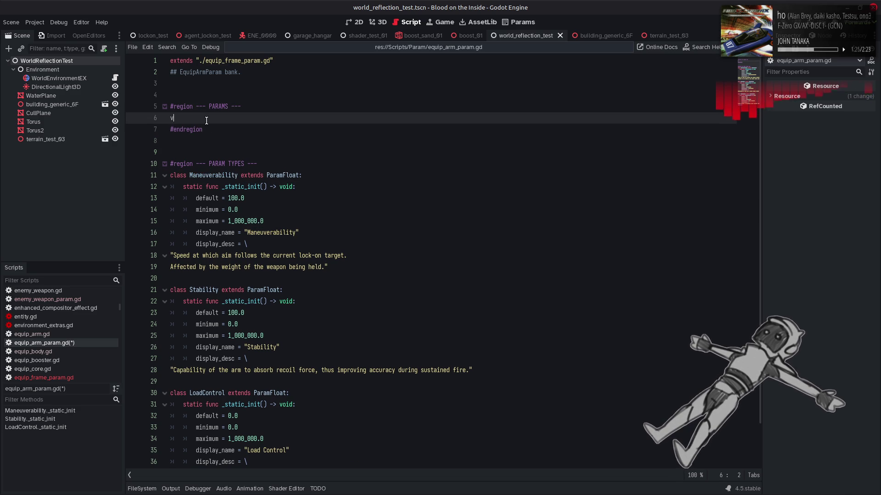
type("maneuv")
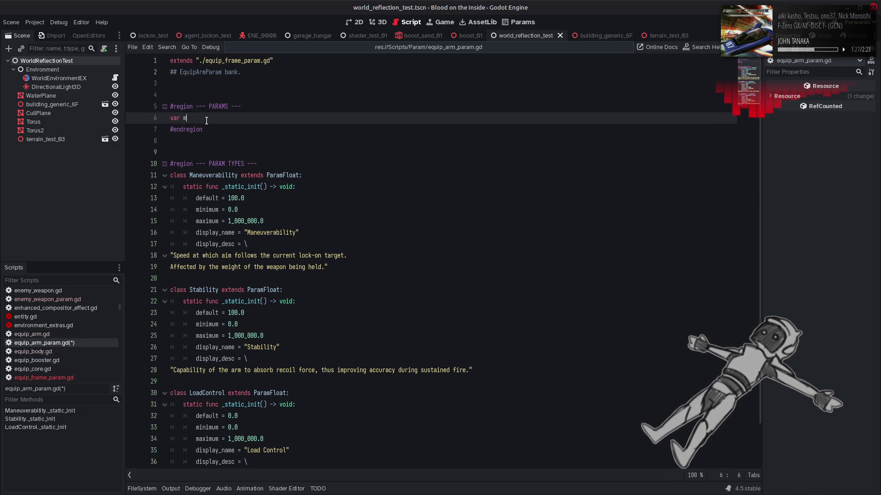
type("erab")
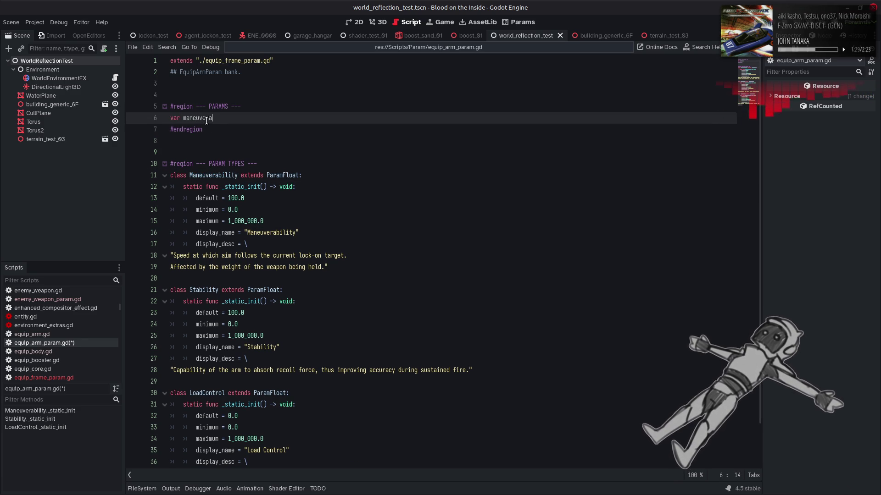
type("ility: Maneuverability")
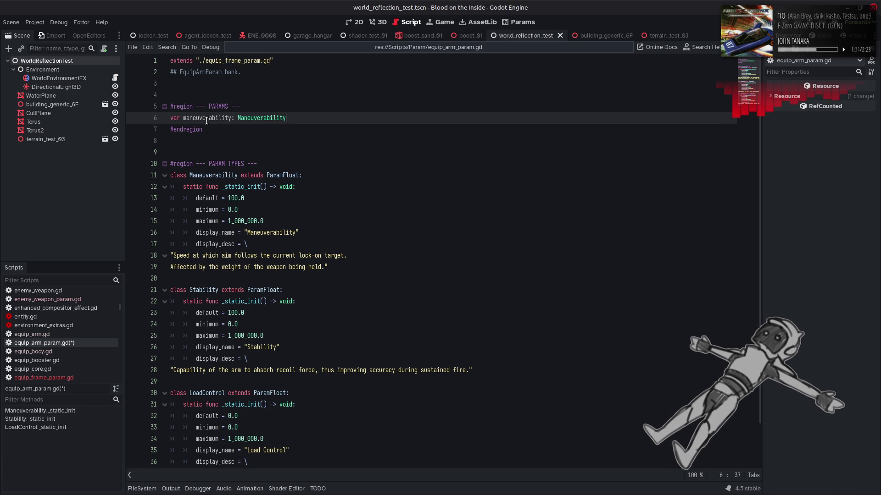
double_click(201, 290)
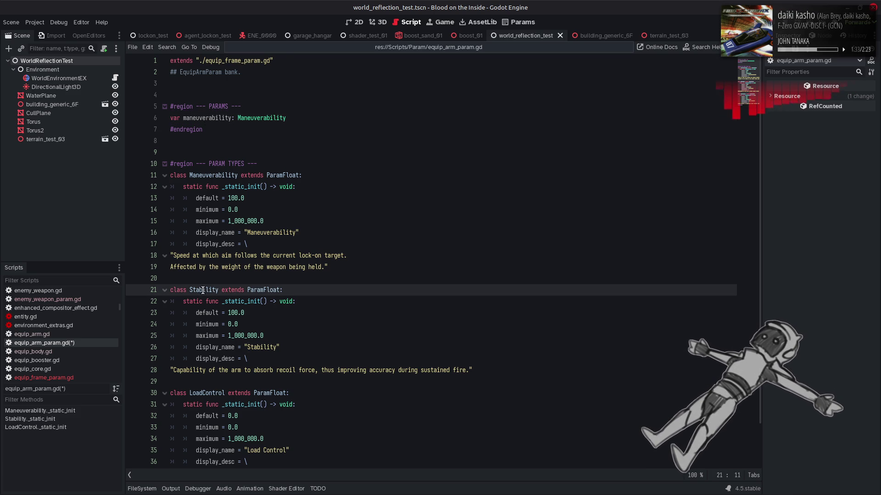
left_click(307, 115)
key("Return")
type("var stab")
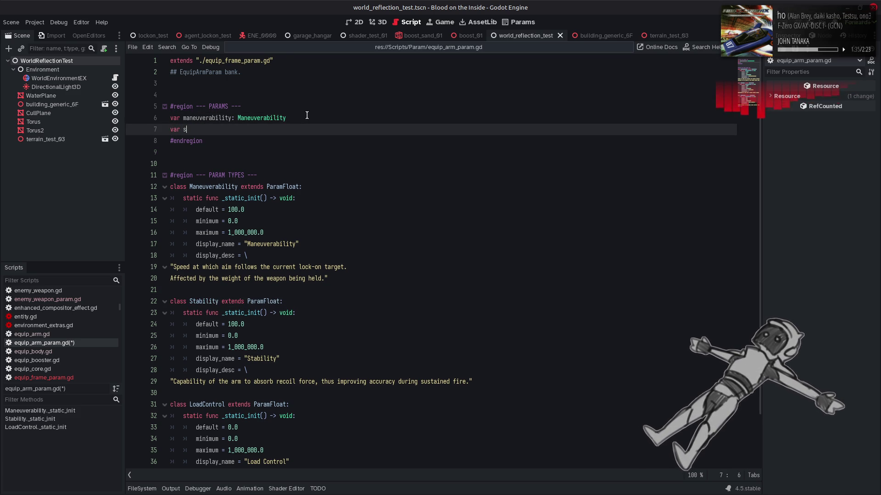
type("ility: Stability")
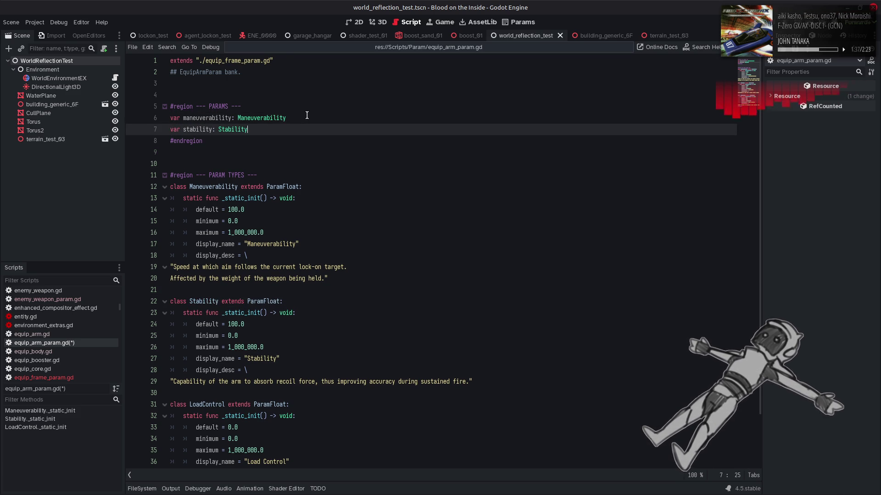
double_click(206, 405)
left_click(293, 117)
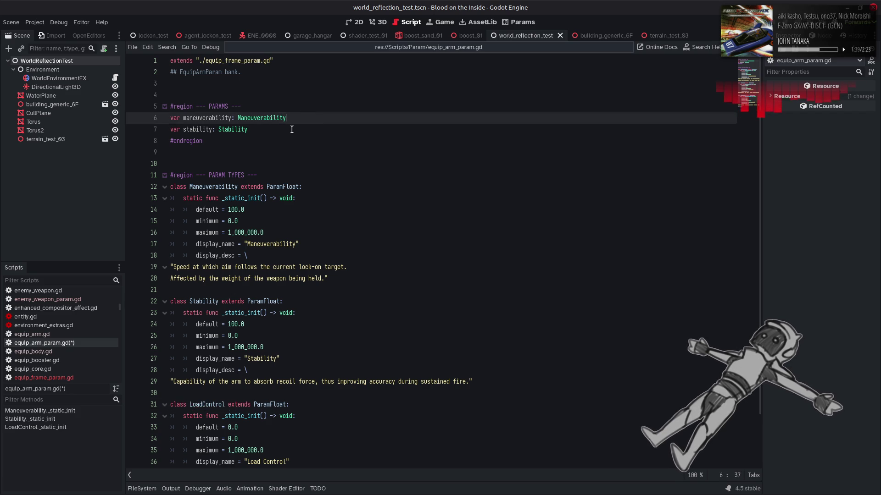
left_click(290, 131)
key("Return")
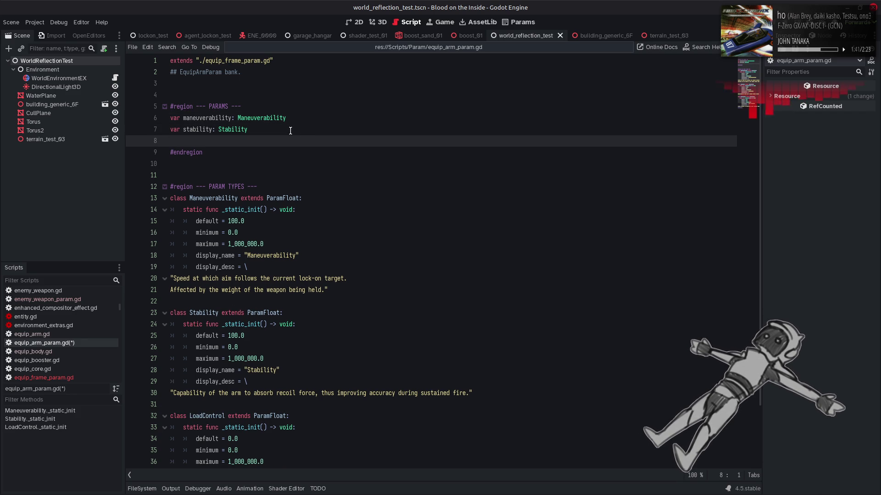
type("var load_control: LoadControl")
key("ctrl+s")
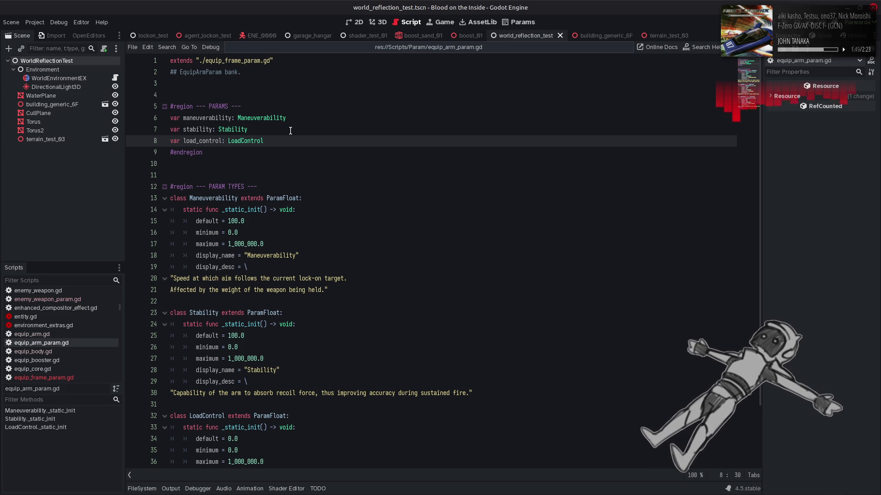
Show the Params plugin's Definitions view
scroll(291, 131, "down", 2)
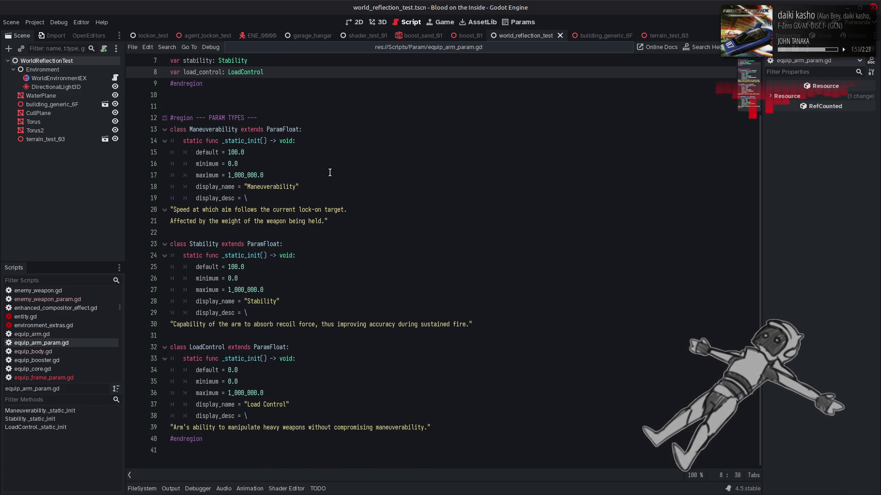
scroll(329, 166, "up", 2)
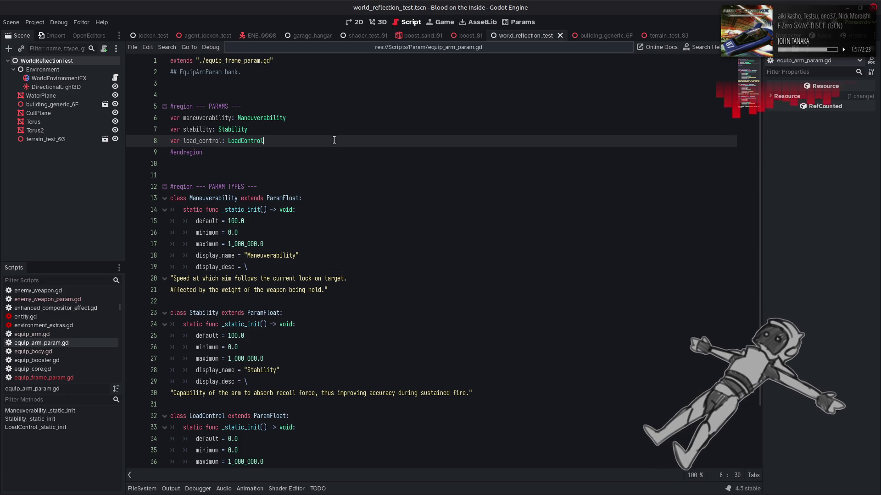
left_click(522, 22)
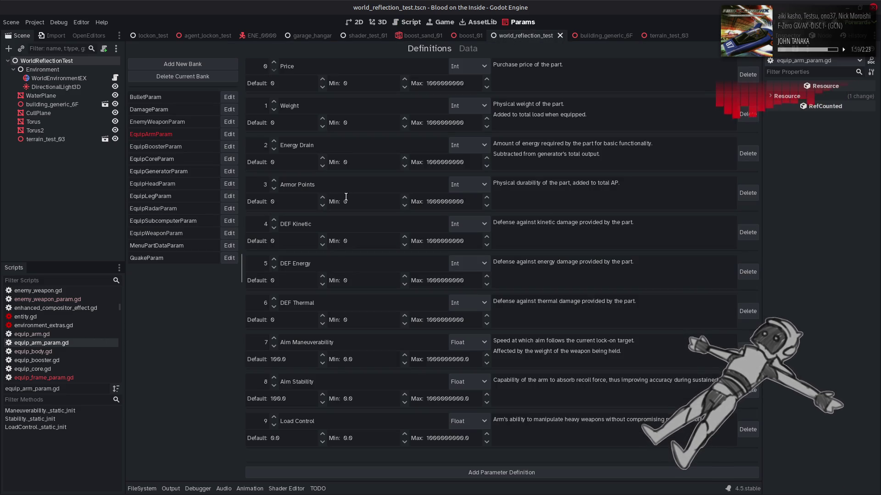
Review the EquipBoosterParam bank's Boost definitions, then return to equip_arm_param.gd in the script editor
left_click(230, 147)
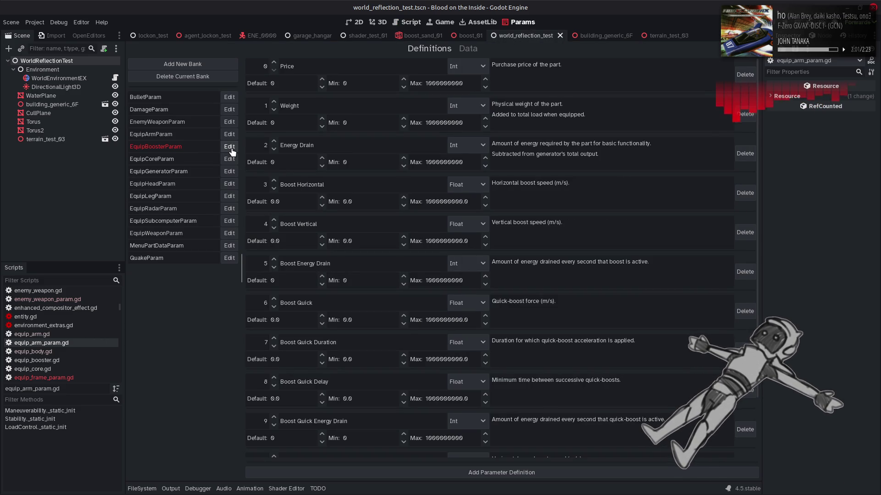
scroll(641, 247, "down", 3)
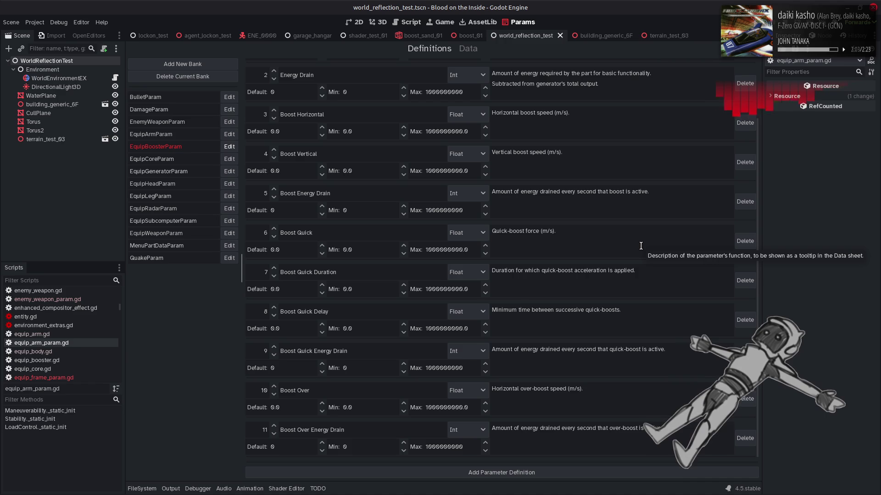
scroll(641, 246, "up", 3)
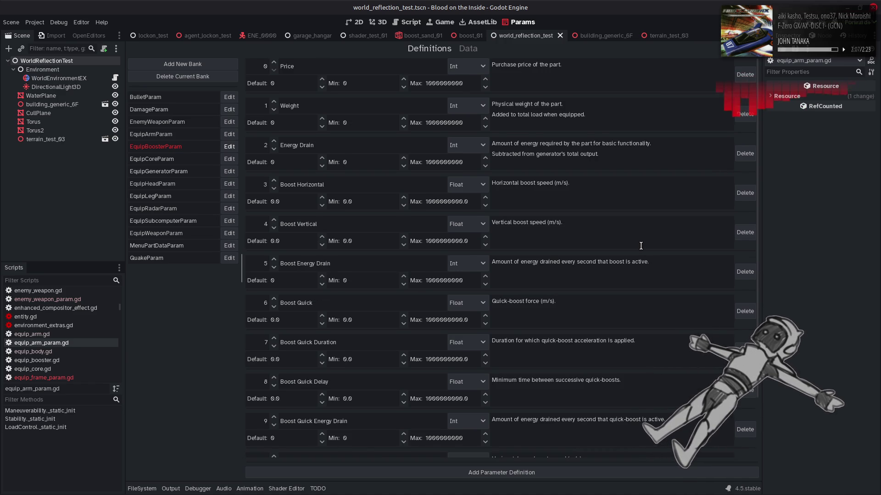
scroll(641, 246, "down", 3)
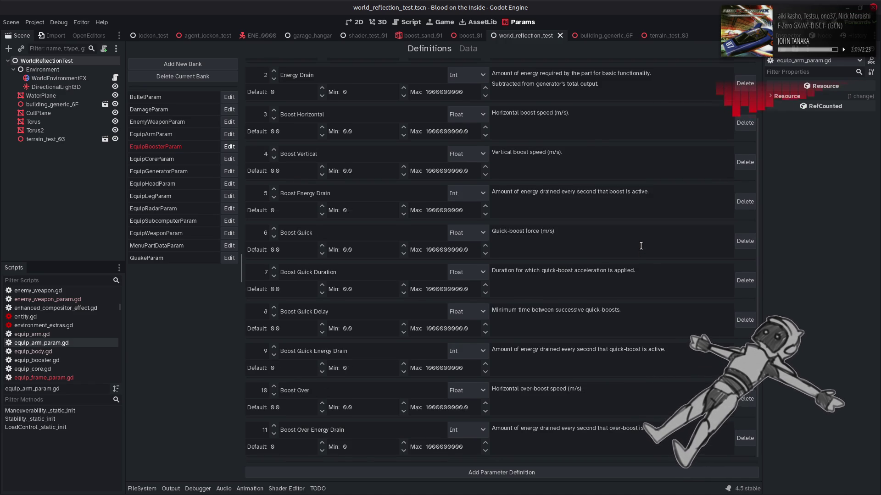
left_click(405, 22)
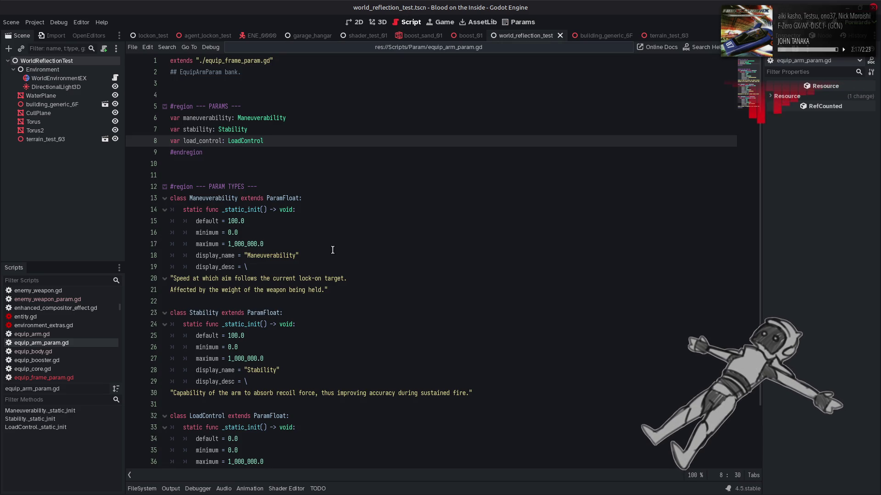
Create equip_booster_param.gd in the Param folder inheriting RefCounted, and open it
mouse_move(339, 294)
left_mouse_down()
mouse_move(229, 267)
mouse_move(316, 203)
left_mouse_up()
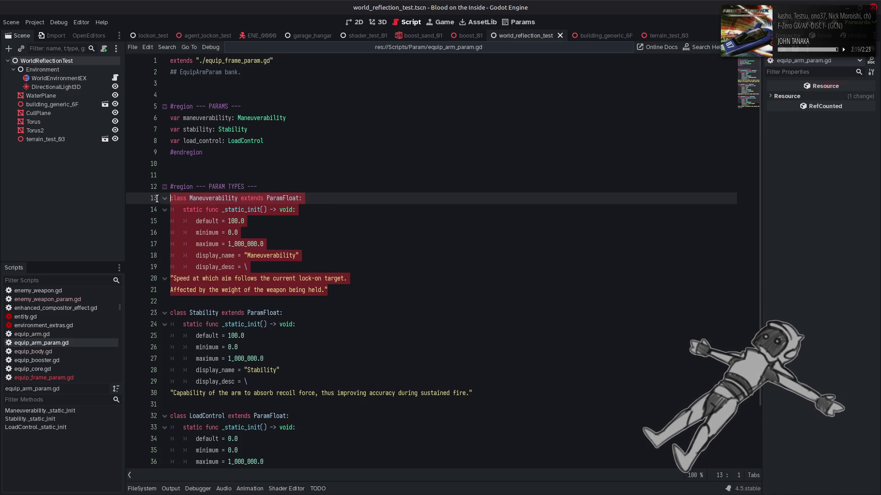
left_click(331, 202)
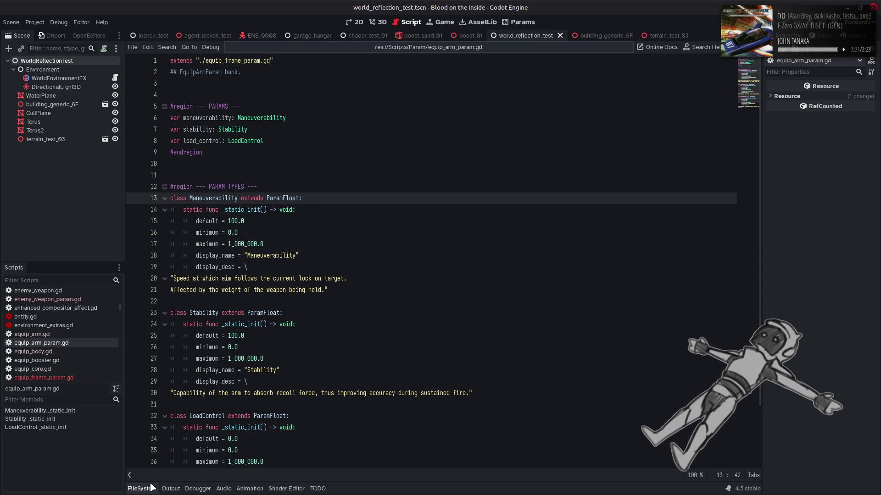
left_click(142, 488)
right_click(446, 348)
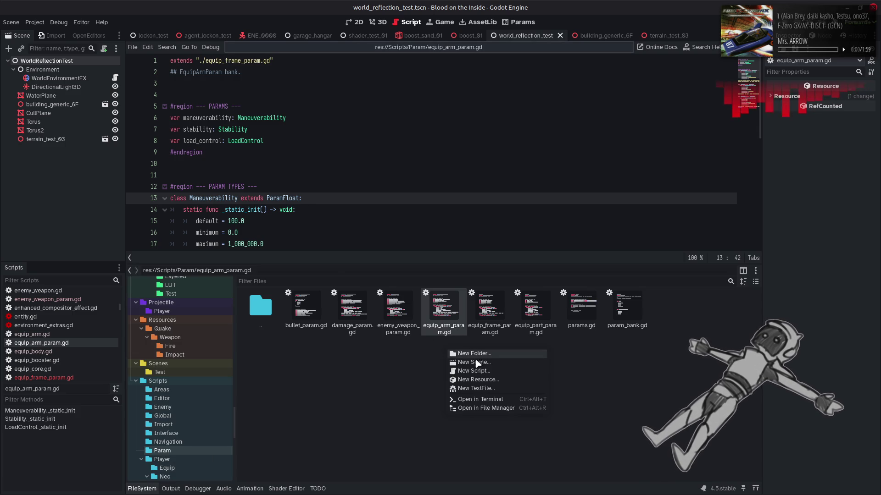
left_click(487, 372)
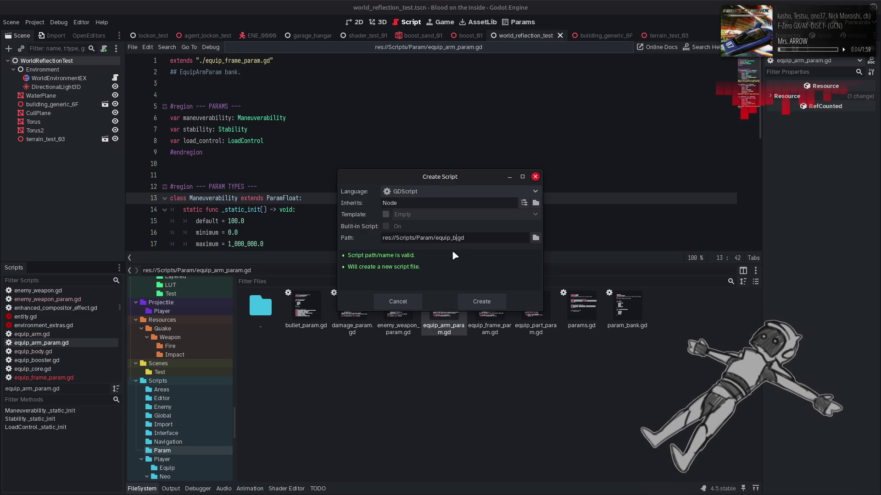
type("_param")
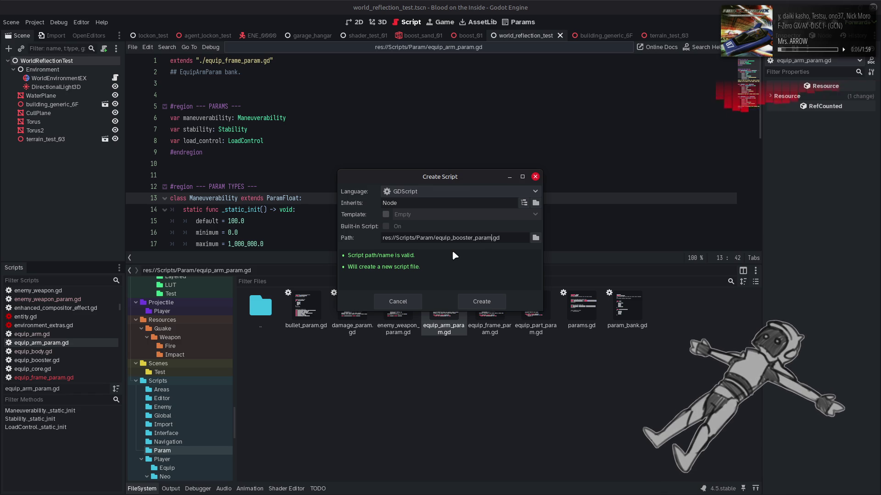
left_click(524, 202)
left_click(357, 138)
double_click(358, 139)
left_click(474, 301)
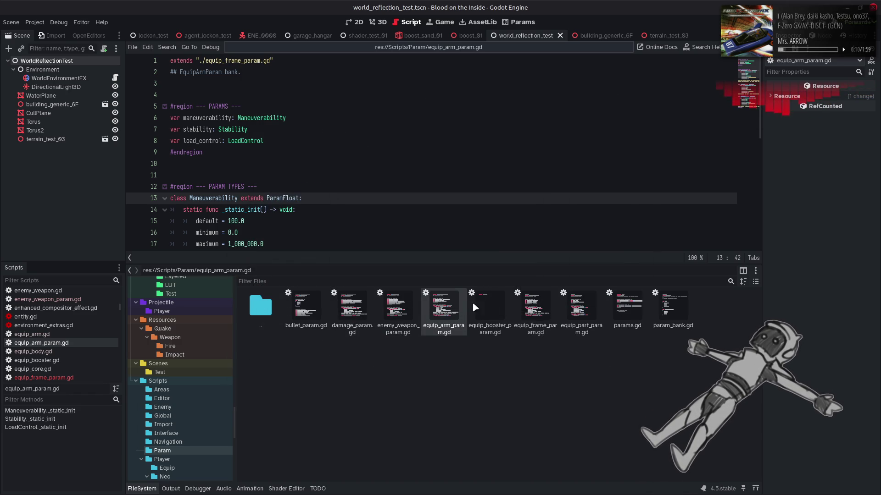
double_click(501, 312)
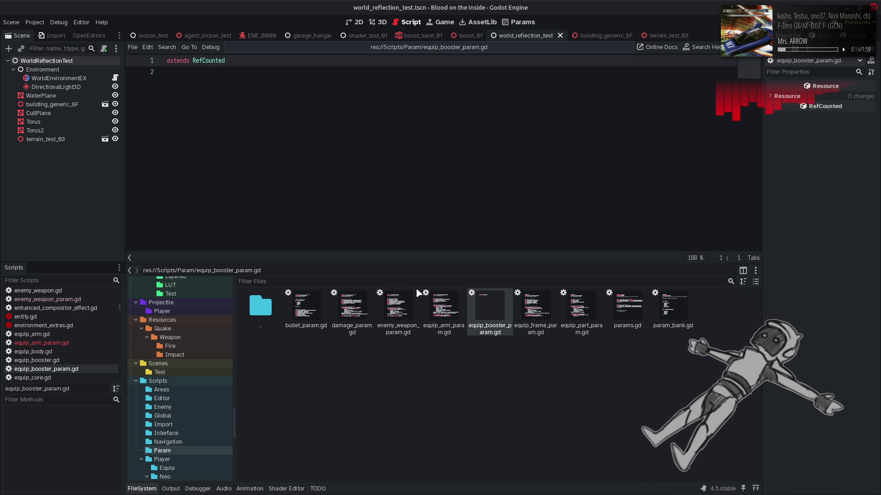
Replace the new script's contents with the extends and comment lines copied from equip_frame_param.gd
double_click(452, 297)
left_click_drag(272, 92, 154, 61)
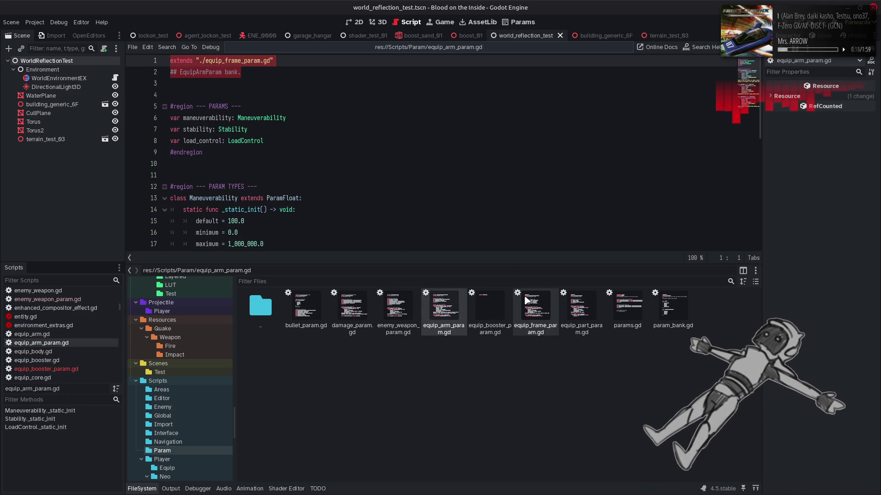
left_click(526, 300)
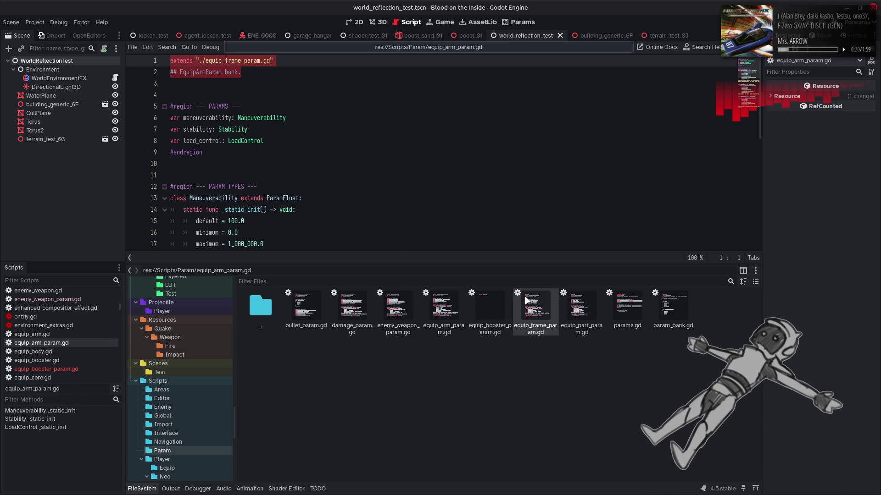
double_click(528, 301)
left_click(281, 104)
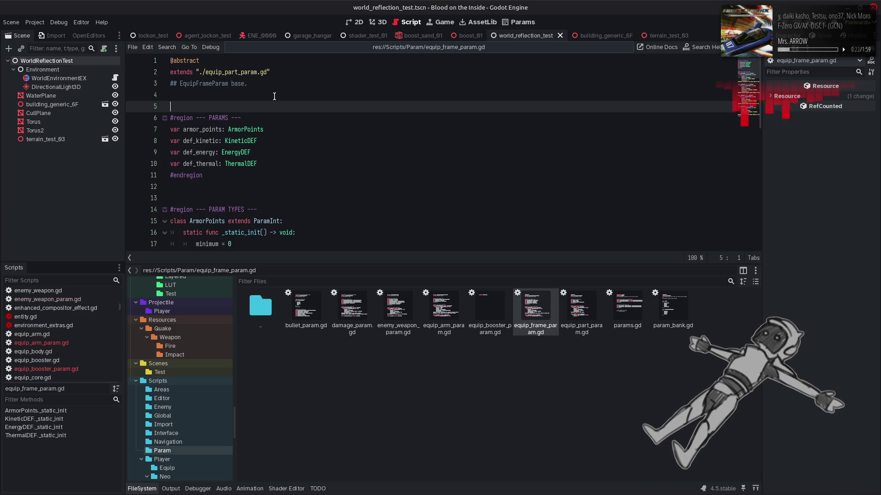
left_click(259, 85)
double_click(496, 304)
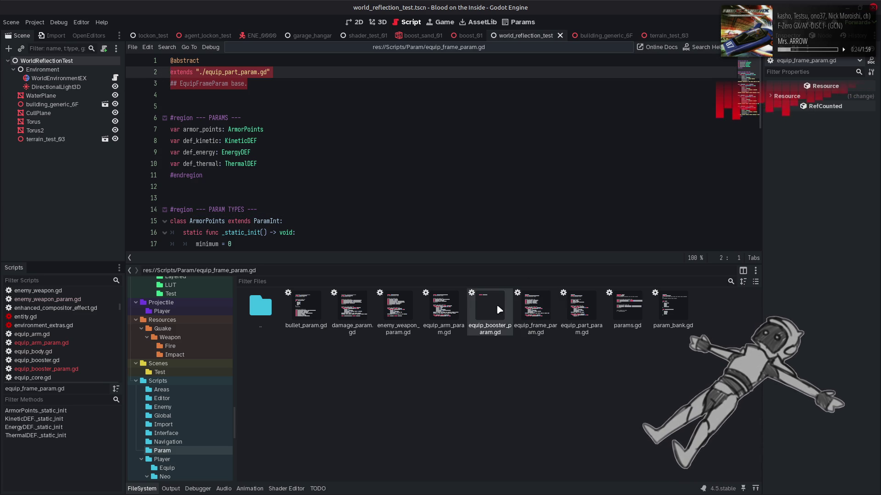
key("ctrl+a")
type("extends \"./equip_part_param.gd\" ## EquipFrameParam base.")
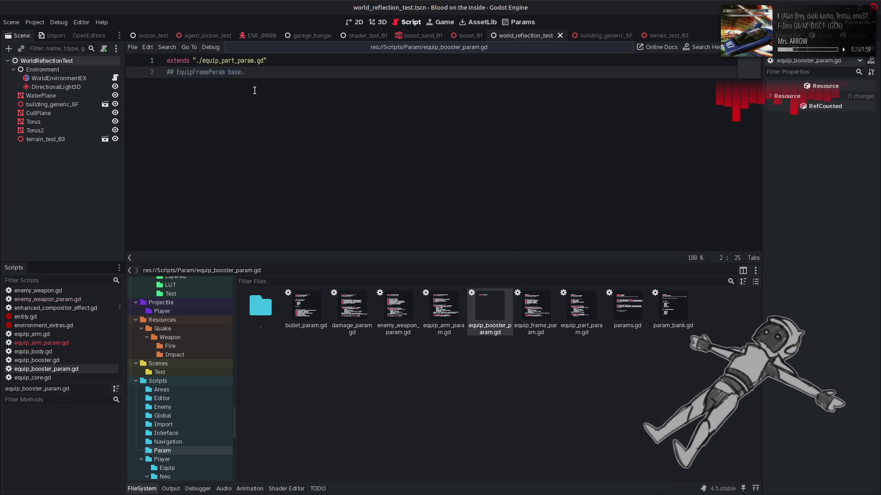
Change the doc comment to '## EquipBoosterParam base.' and save the script
key("Return")
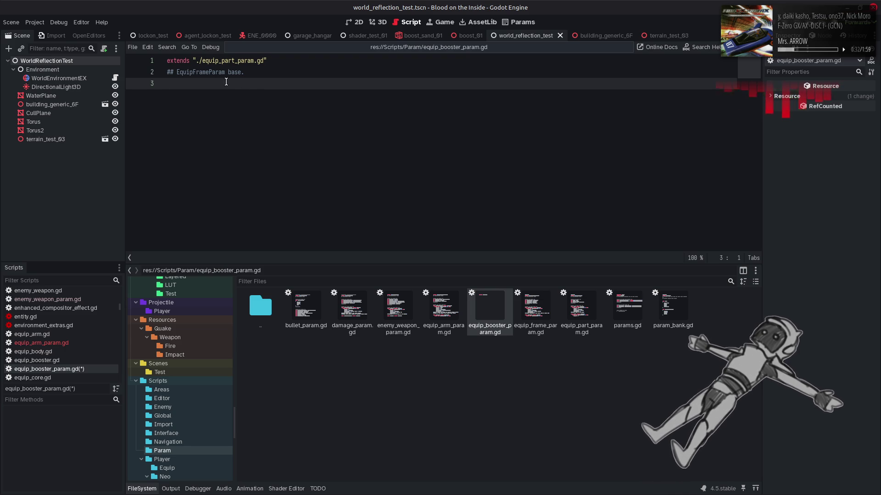
left_click_drag(209, 74, 191, 74)
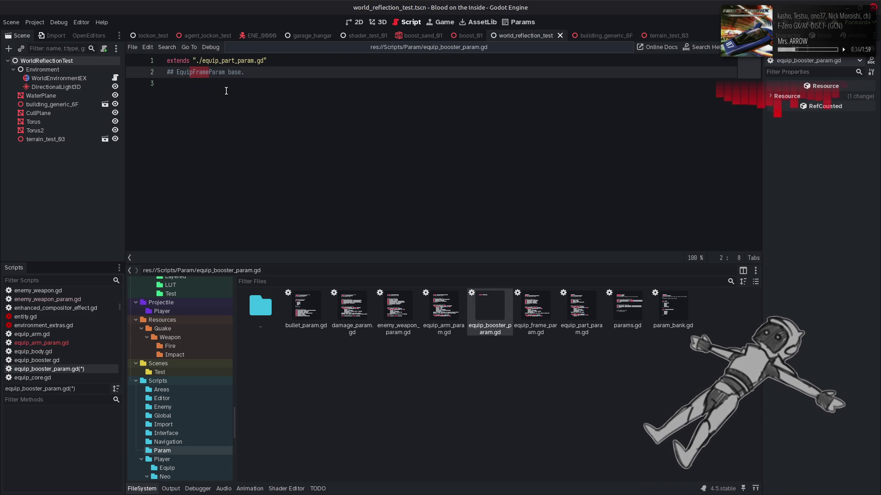
type("Boost")
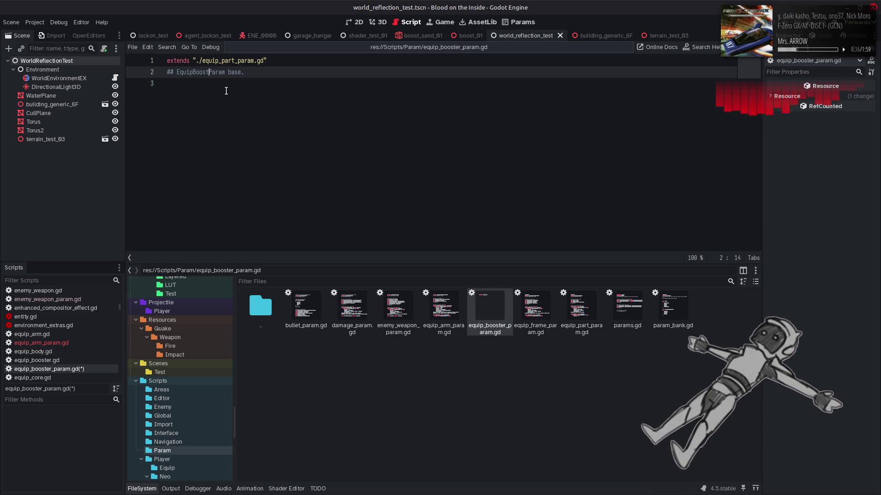
type("er")
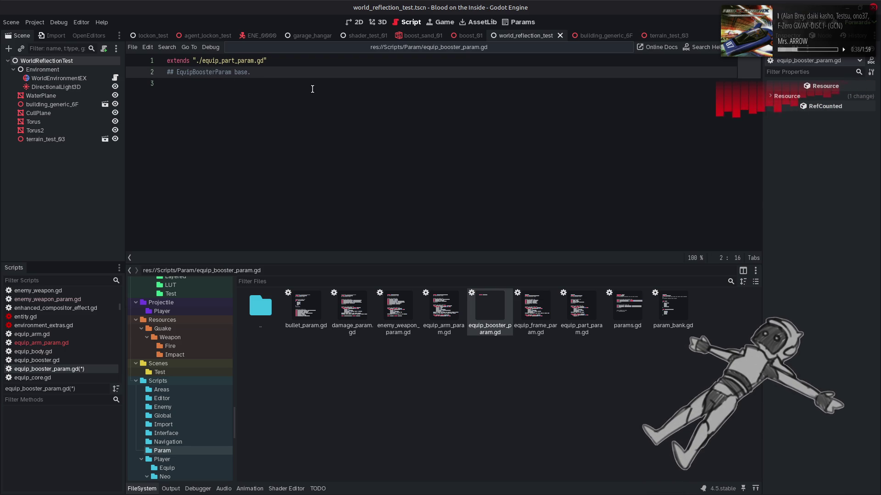
key("ctrl+s")
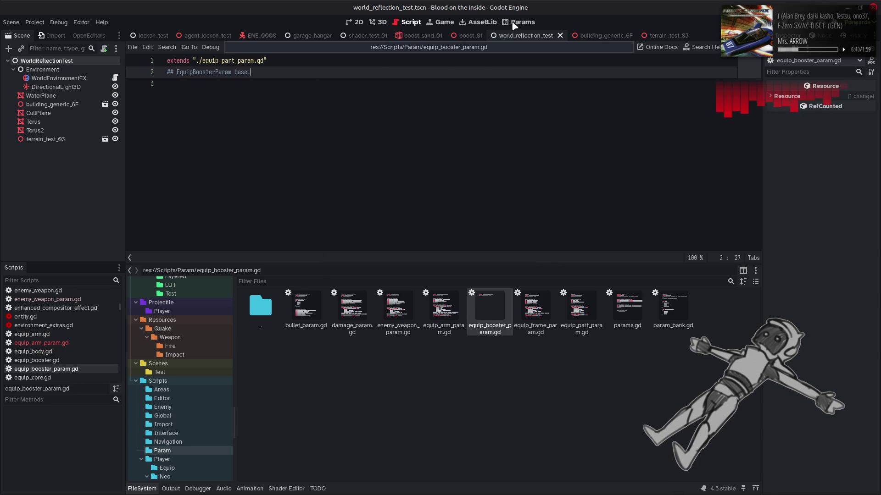
Grab the Maneuverability class code from equip_arm_param.gd, then return to equip_booster_param.gd with the file browser hidden
left_click(510, 25)
left_click(403, 22)
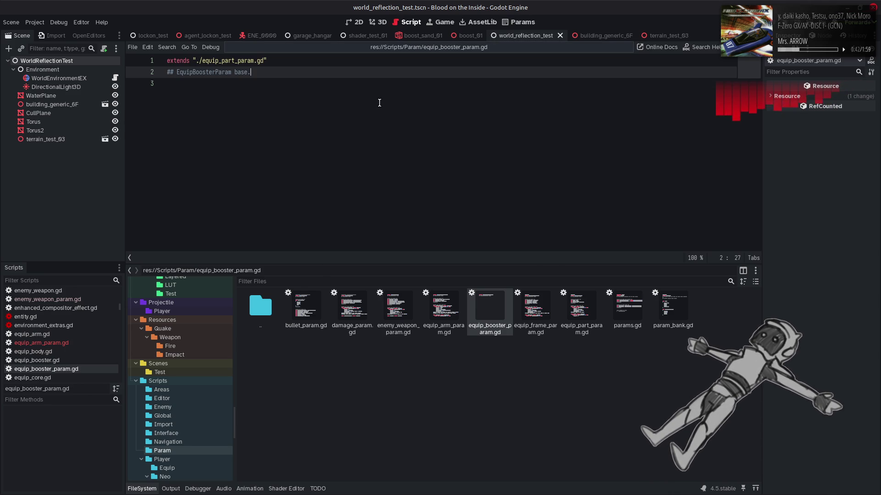
double_click(442, 311)
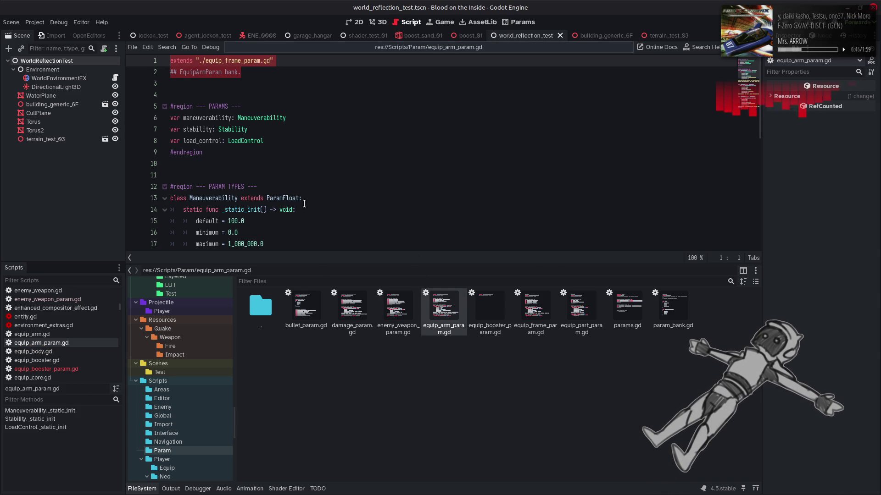
scroll(304, 204, "down", 2)
left_click_drag(342, 221, 142, 115)
key("ctrl+c")
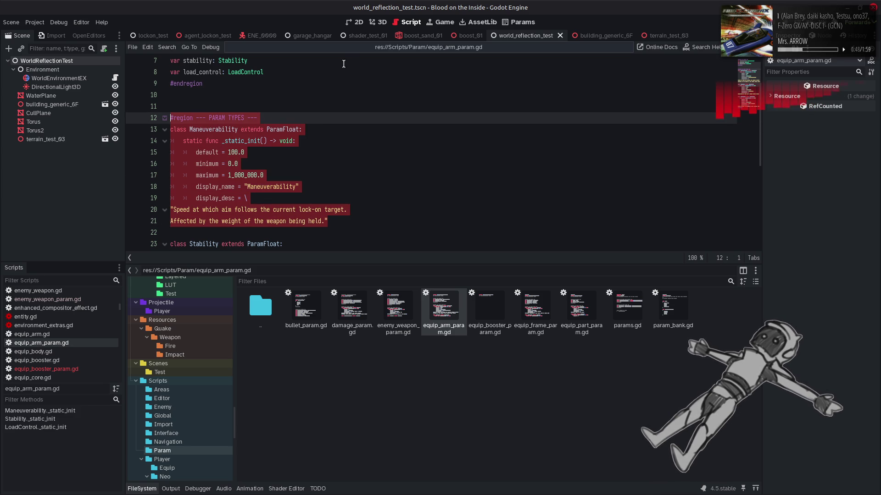
left_click(349, 47)
left_click(275, 72)
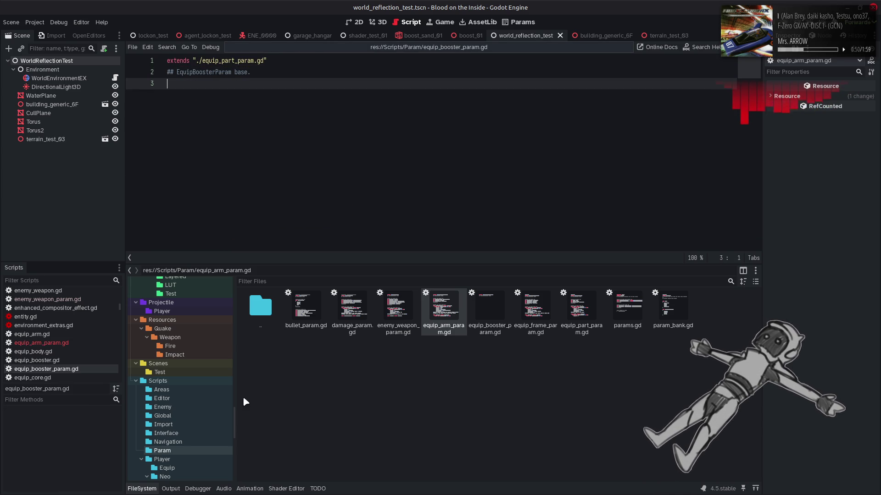
left_click(142, 489)
Paste the Maneuverability class block and rename the class to ThrustHorizontal
key("Return")
key("Return")
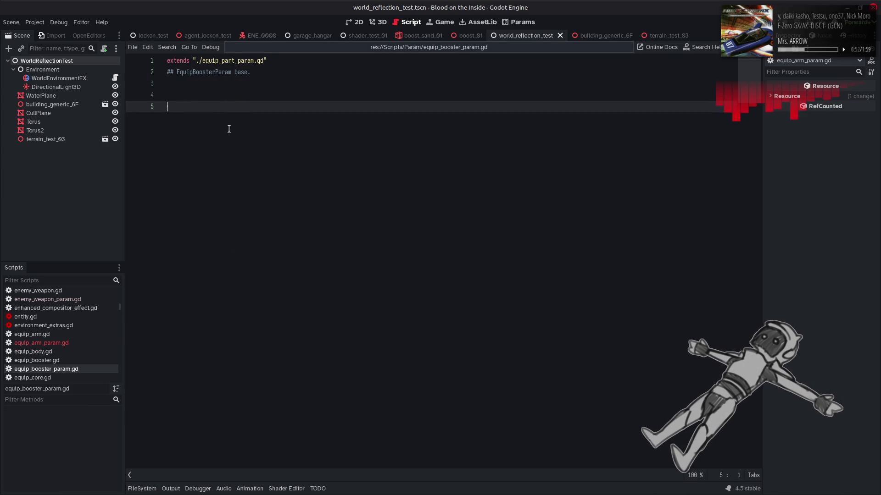
key("ctrl+v")
double_click(222, 117)
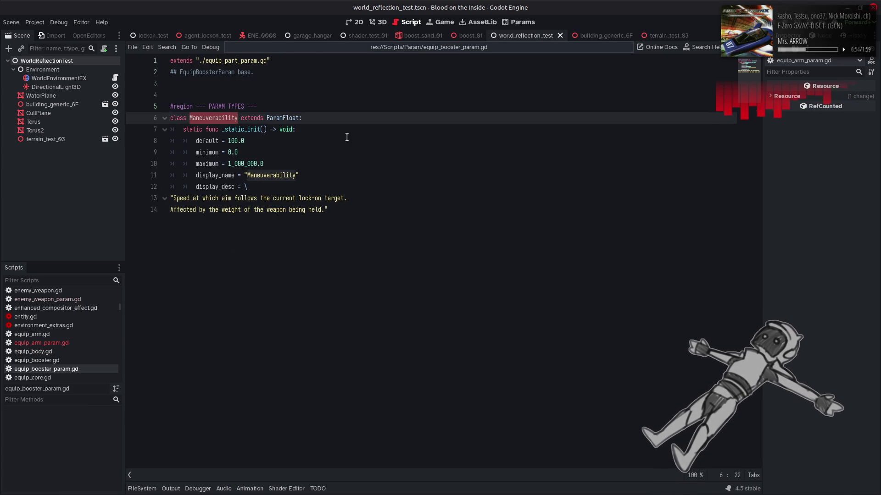
left_click(521, 22)
left_click(417, 22)
double_click(214, 118)
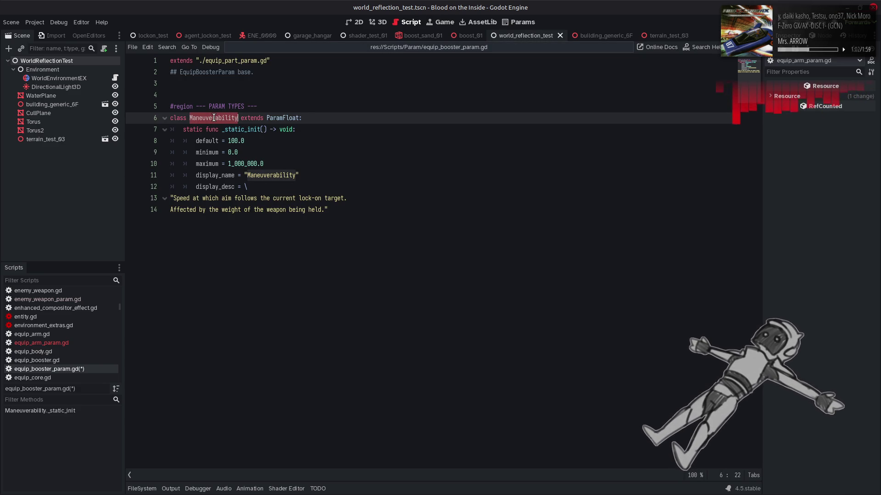
type("Thrust")
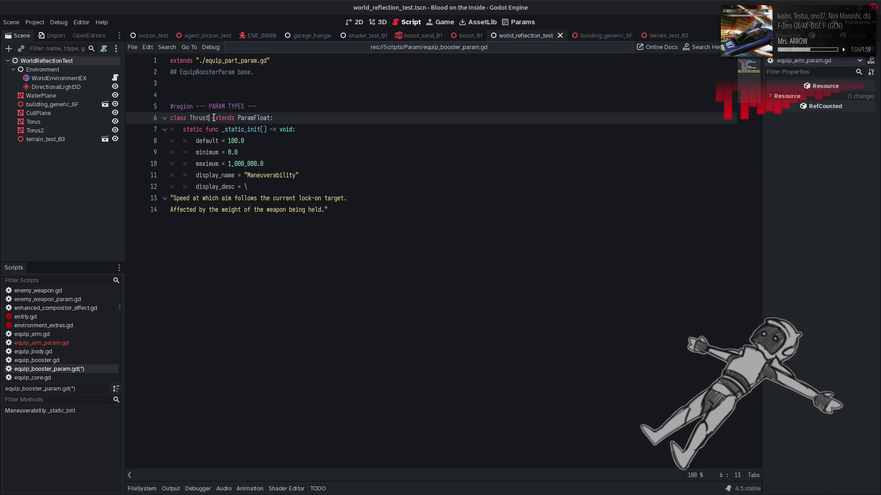
type("Horizontal")
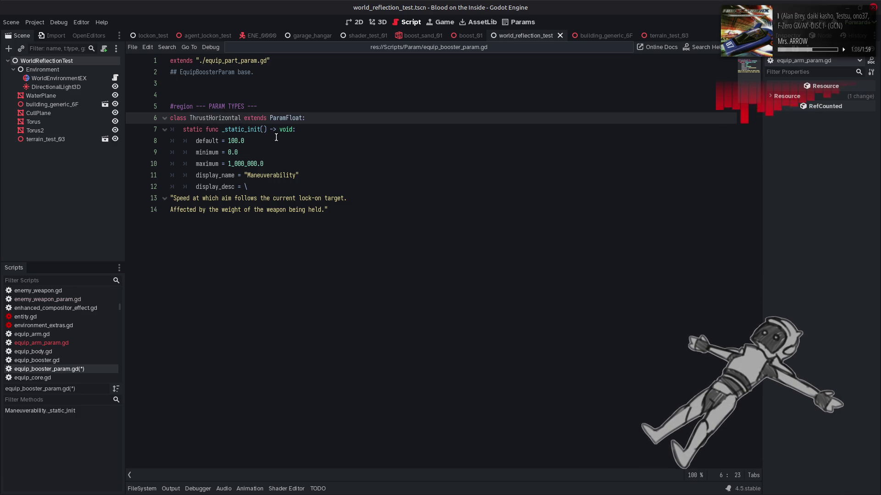
Set ThrustHorizontal's default to 0.0 and its display name to 'Horizontal Thrust'
double_click(232, 140)
type("0")
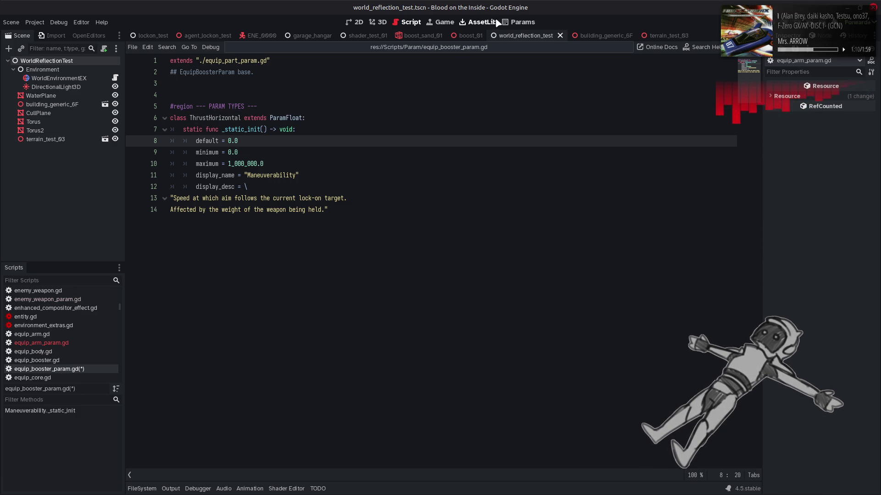
left_click(271, 171)
double_click(271, 173)
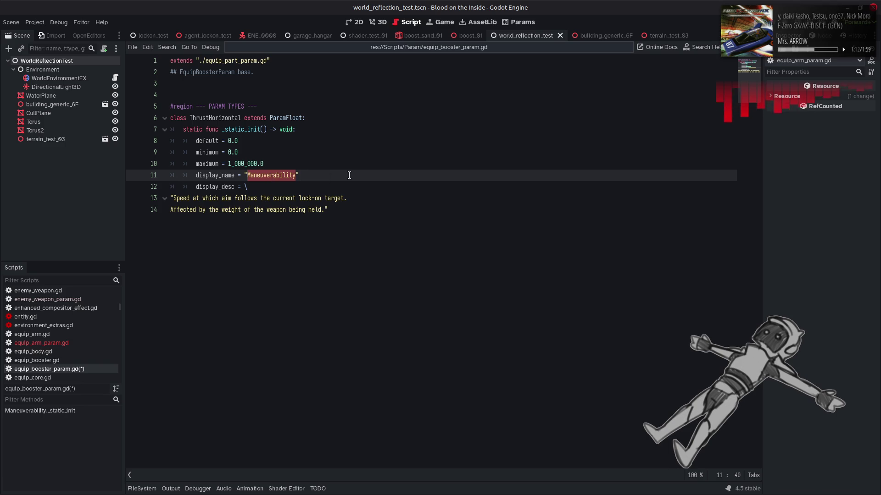
type("Horizontal ")
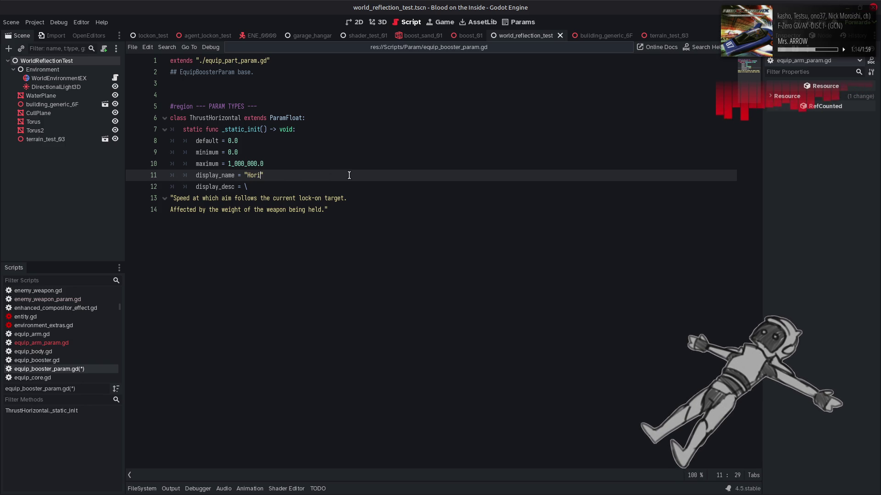
type("Thrust")
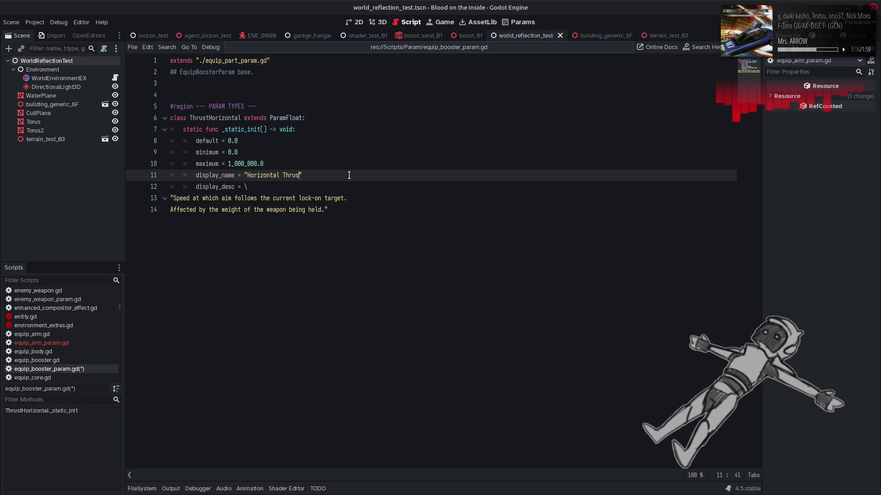
left_click(523, 21)
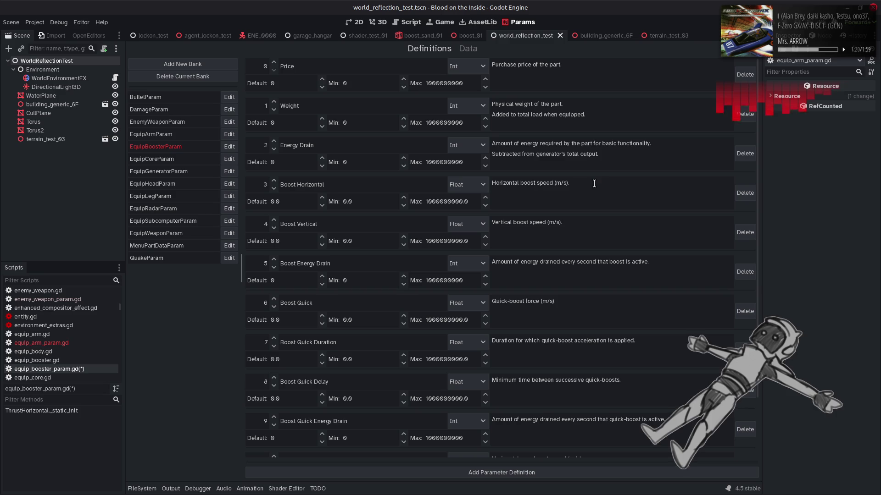
Replace the old description with the Boost Horizontal text from Params, reworded to thrust force, and save
triple_click(585, 183)
key("ctrl+c")
left_click(586, 182)
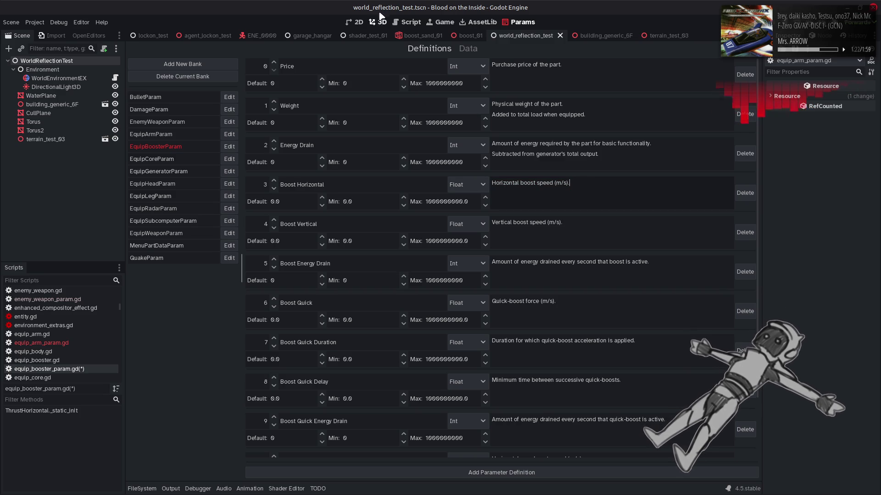
left_click(417, 25)
key("Left")
mouse_move(324, 210)
left_mouse_down()
mouse_move(198, 211)
mouse_move(174, 200)
left_mouse_up()
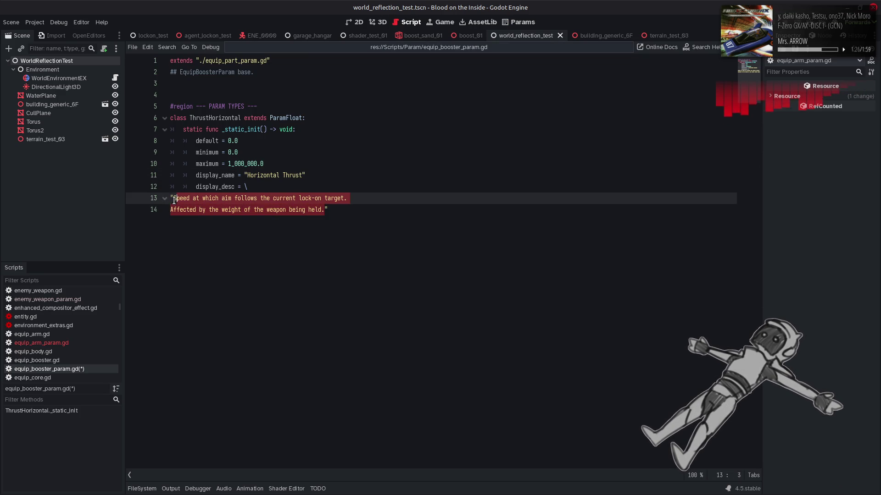
key("ctrl+v")
double_click(216, 199)
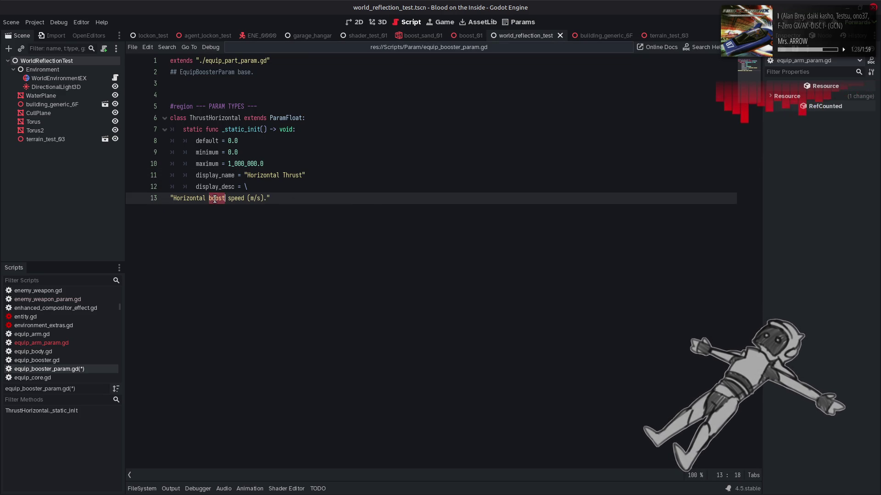
type("thrust")
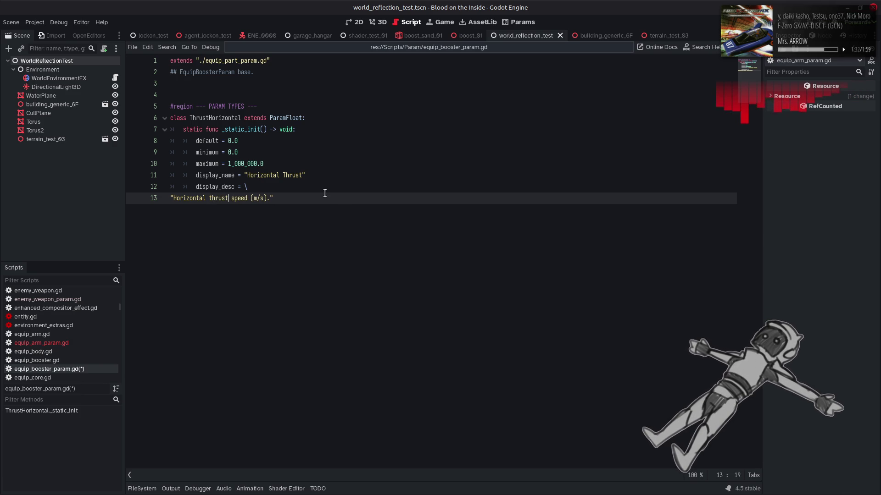
key("Delete")
key("Delete")
key("Delete")
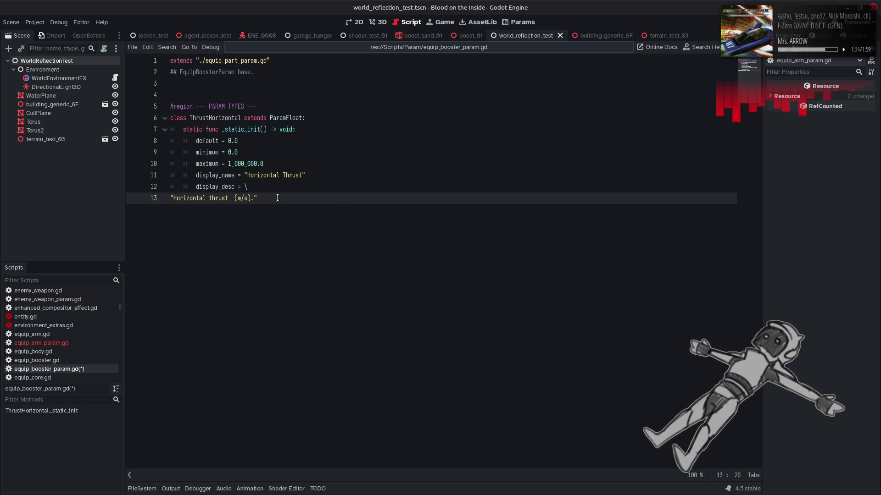
type("force")
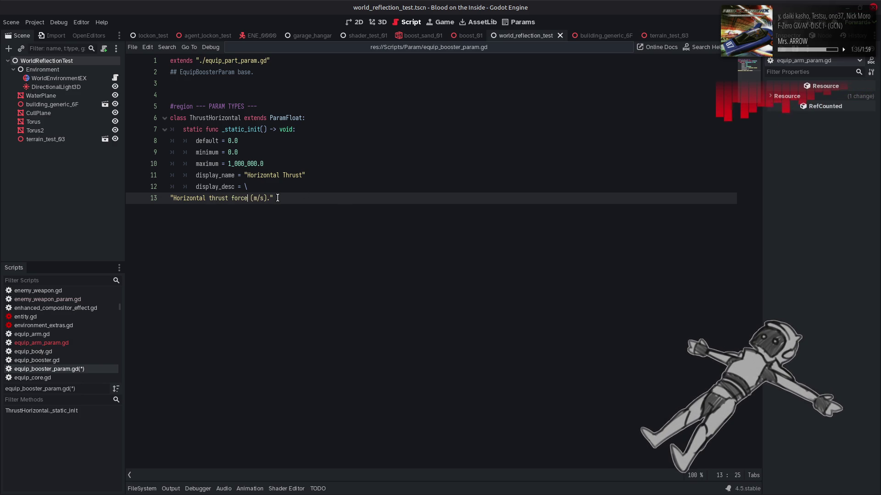
key("ctrl+s")
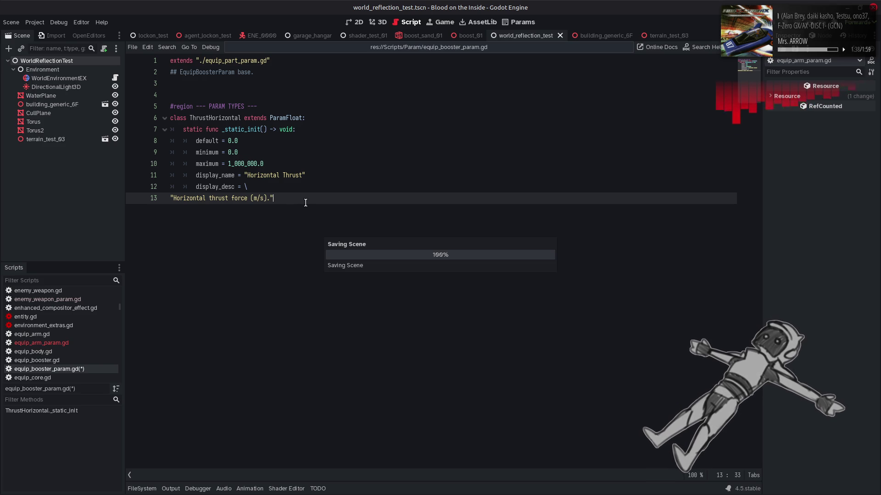
Remove the leftover unit text so the description reads 'Horizontal thrust force.' and save
left_click(248, 198)
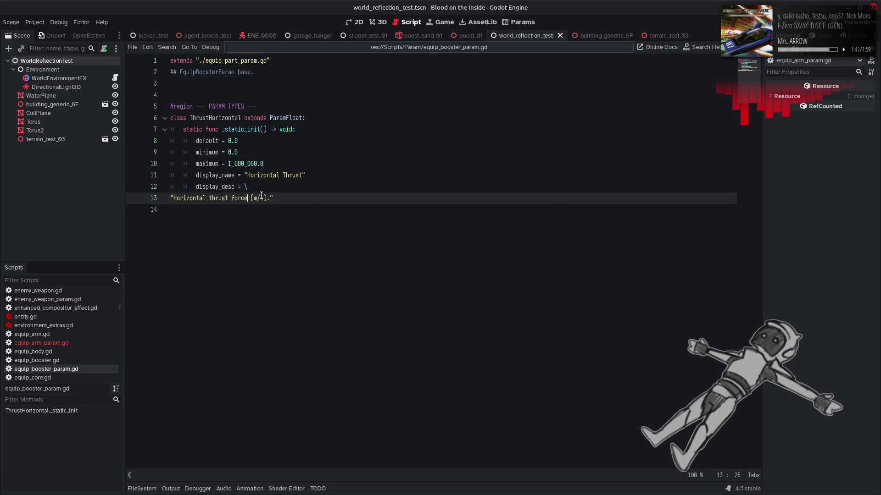
left_click_drag(266, 198, 245, 198)
key("BackSpace")
type("e")
key("End")
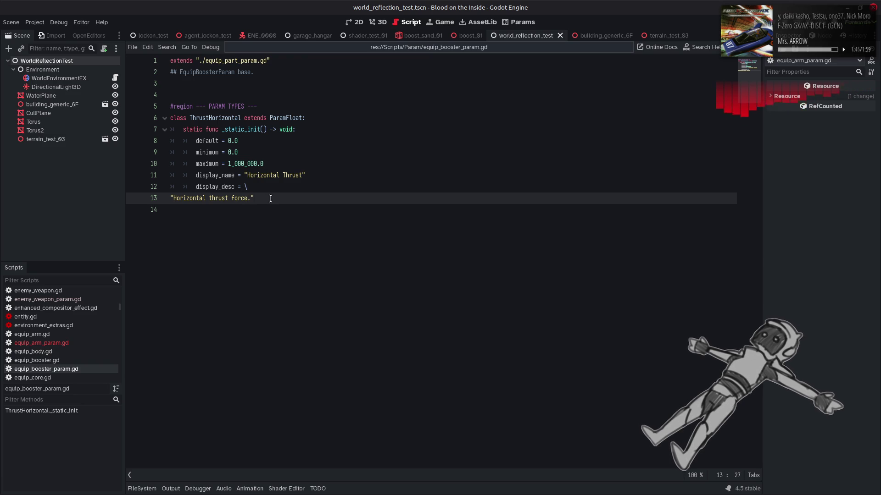
key("ctrl+s")
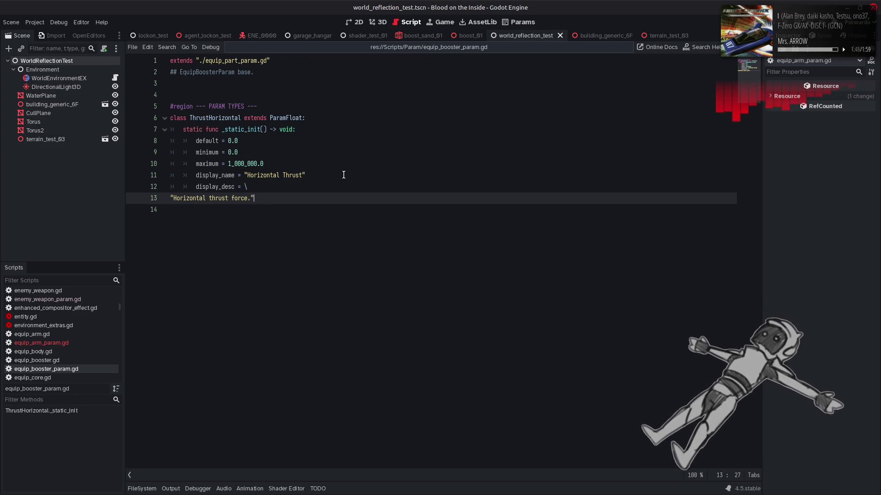
key("Return")
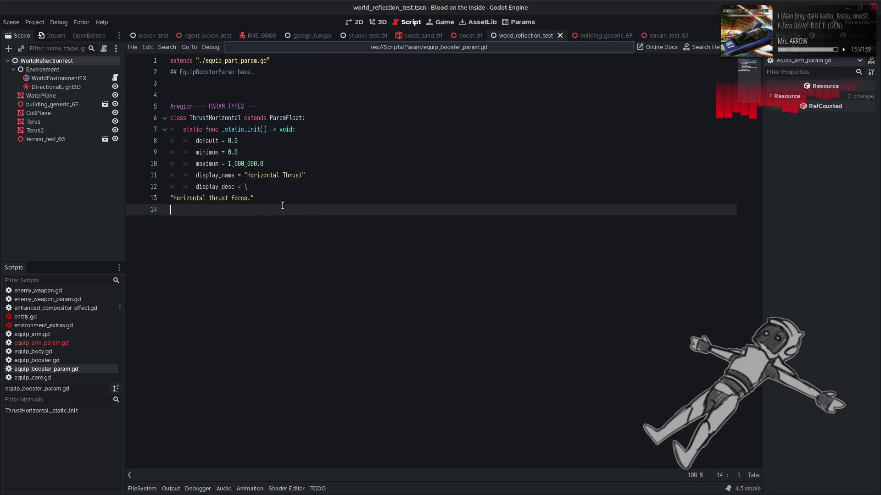
Add #endregion after the class and paste a copy of ThrustHorizontal above it
key("Return")
key("BackSpace")
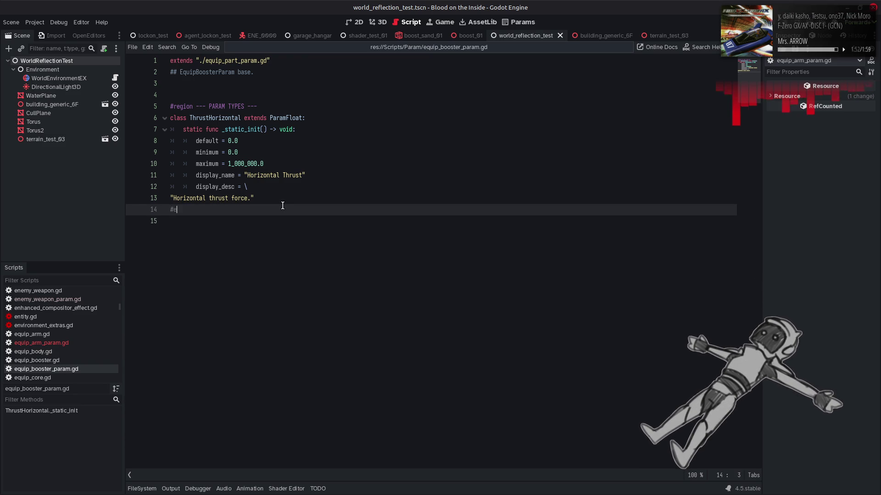
type("ndregion")
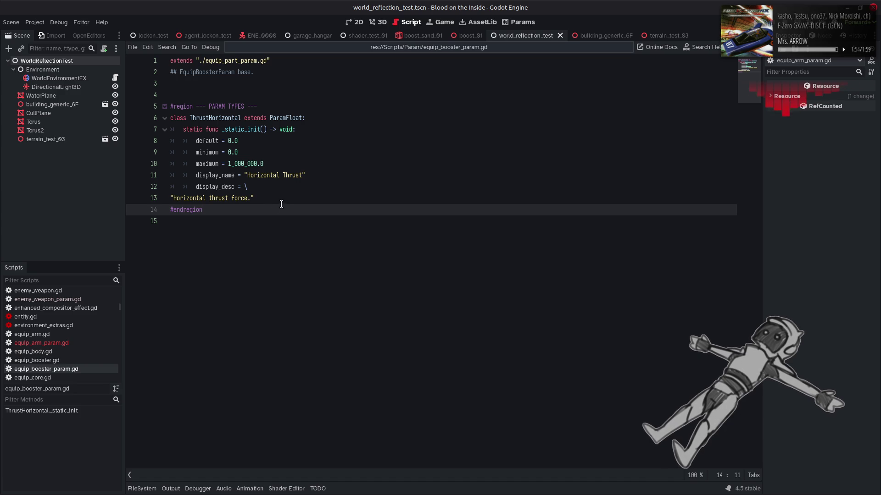
key("Home")
key("Return")
key("Up")
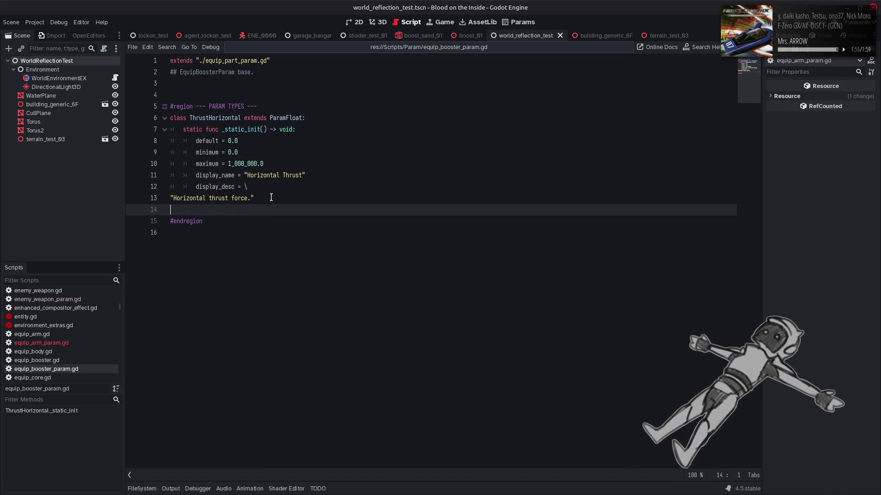
key("Return")
type("class ThrustHorizontal extends ParamFloat: \tstatic func _static_init() -> void: \t\tdefault = 0.0 \t\tminimum = 0.0 \t\tmaximum = 1_000_000.0 \t\tdisplay_name = \"Horizontal Thrust\" \t\tdisplay_desc = \\ \"Horizontal thrust force.\"")
Rename the copied class to ThrustVertical and change its display name to 'Vertical Thrust'
left_click(243, 221)
key("BackSpace")
key("BackSpace")
key("BackSpace")
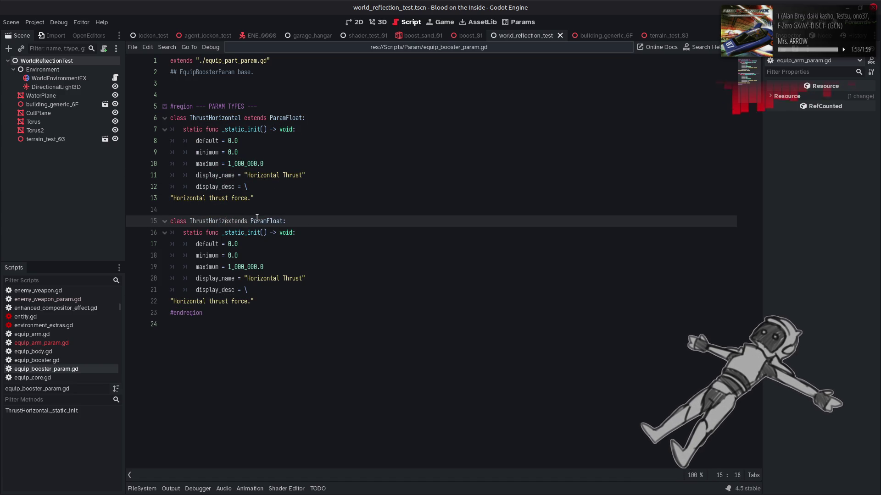
key("Left")
key("BackSpace")
key("BackSpace")
key("BackSpace")
type("Vertical")
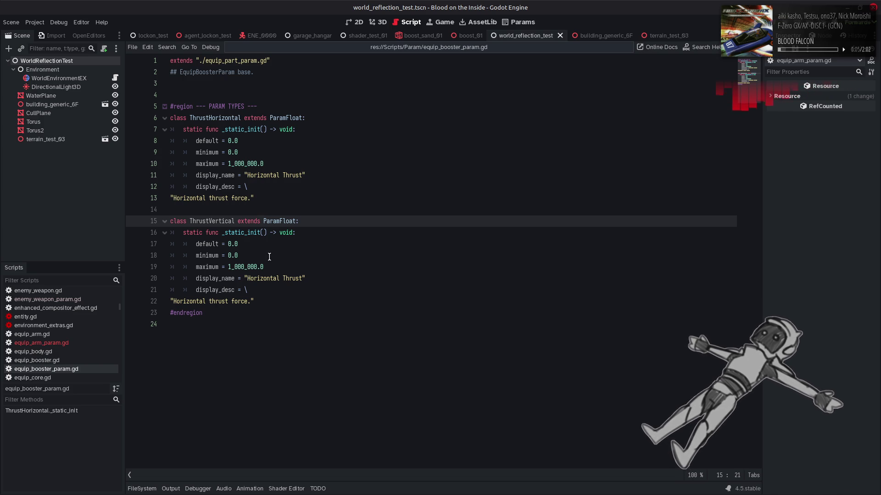
double_click(269, 278)
type("Ve")
type("rtical")
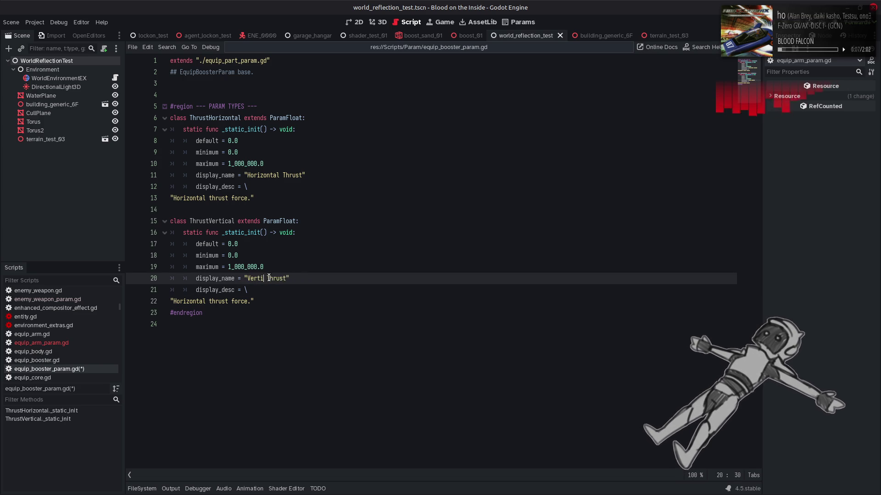
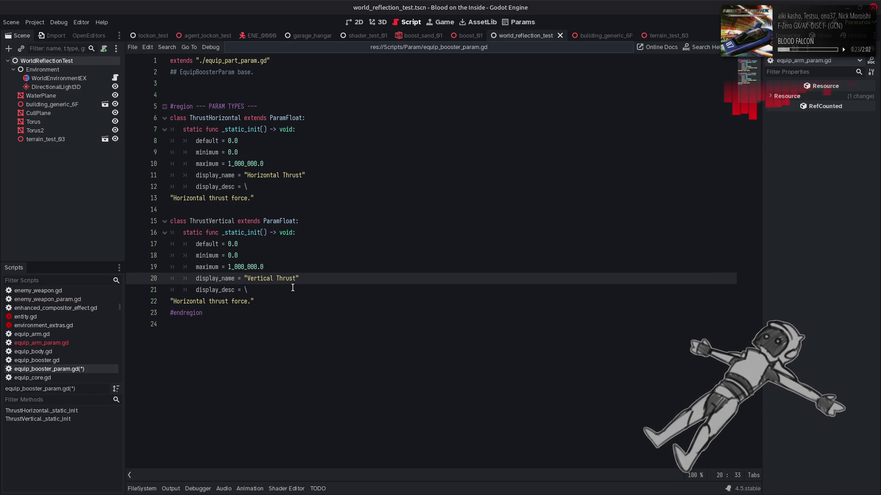
Change the ThrustVertical description to 'Vertical thrust force.' and save equip_booster_param.gd
double_click(200, 301)
type("Ver")
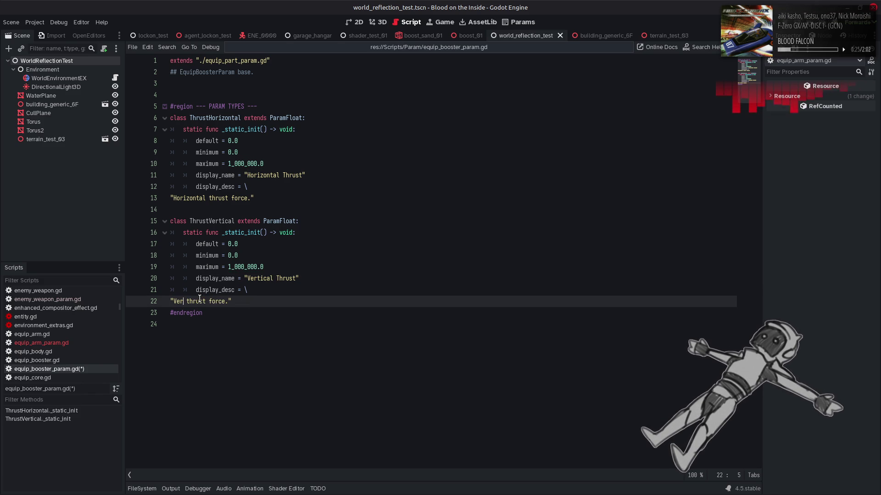
type("tical")
left_click(293, 288)
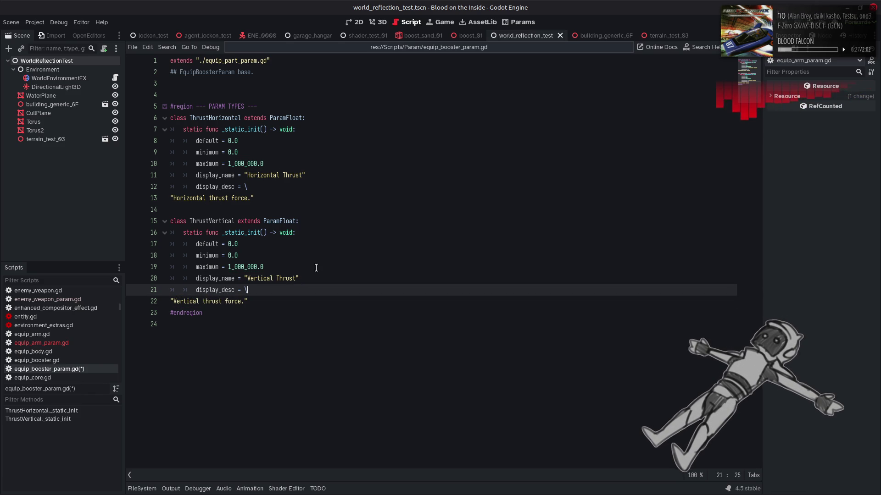
key("ctrl+s")
Compare the script against the parameter definitions in the Params workspace
left_click(513, 23)
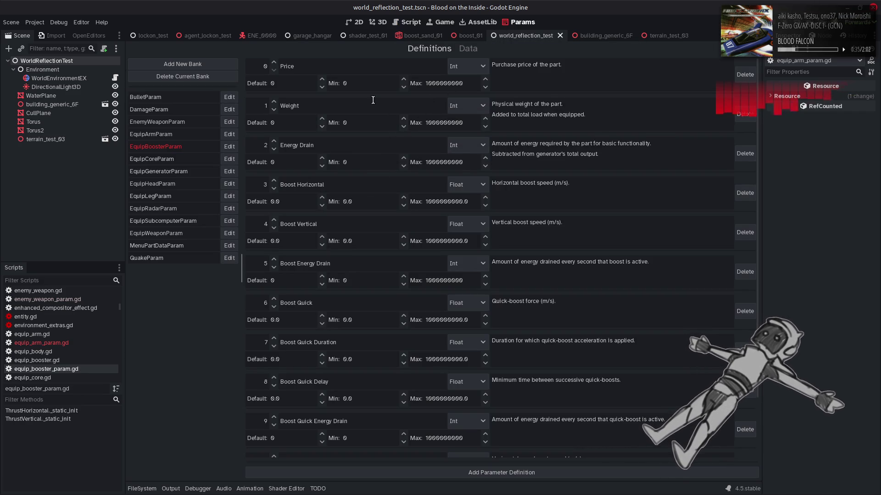
left_click(410, 22)
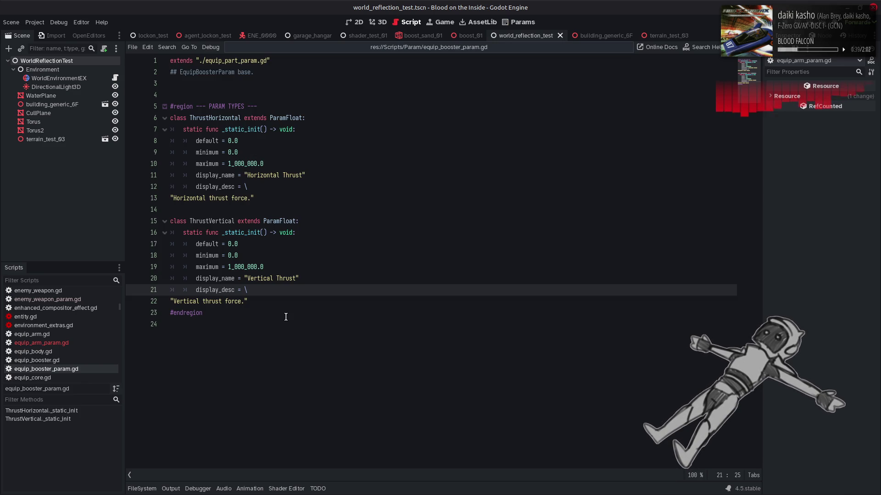
left_click(517, 23)
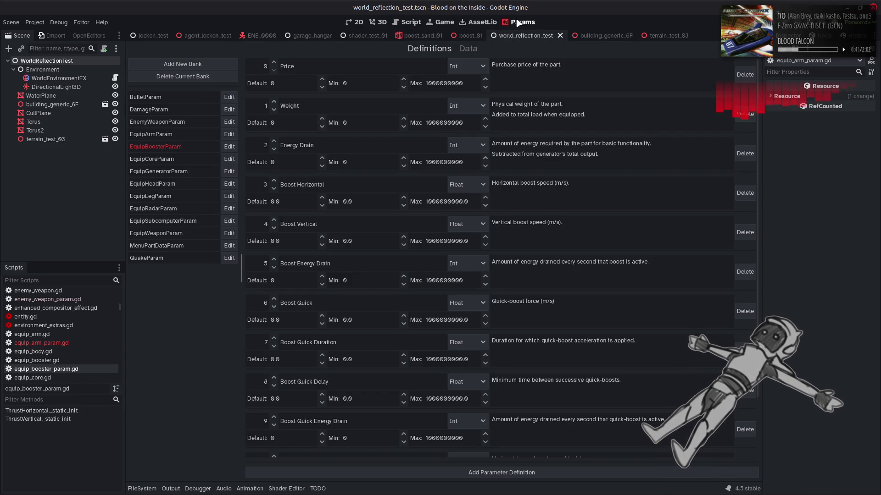
left_click(410, 23)
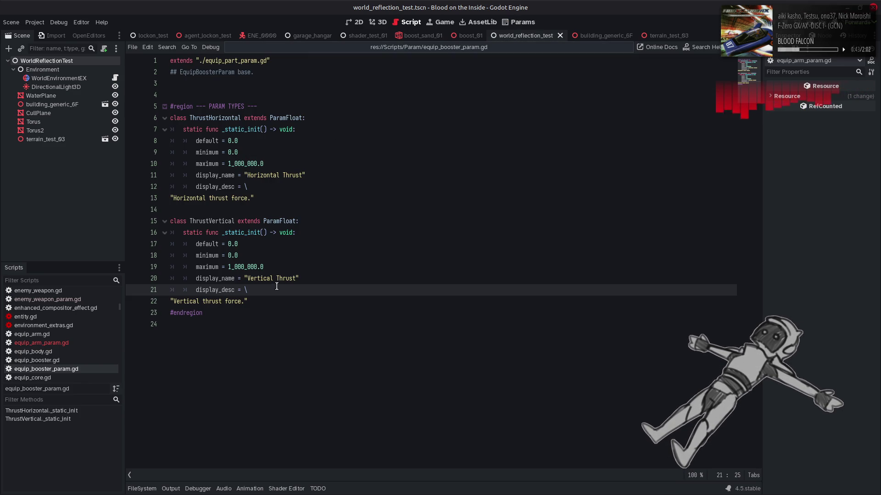
left_click(413, 47)
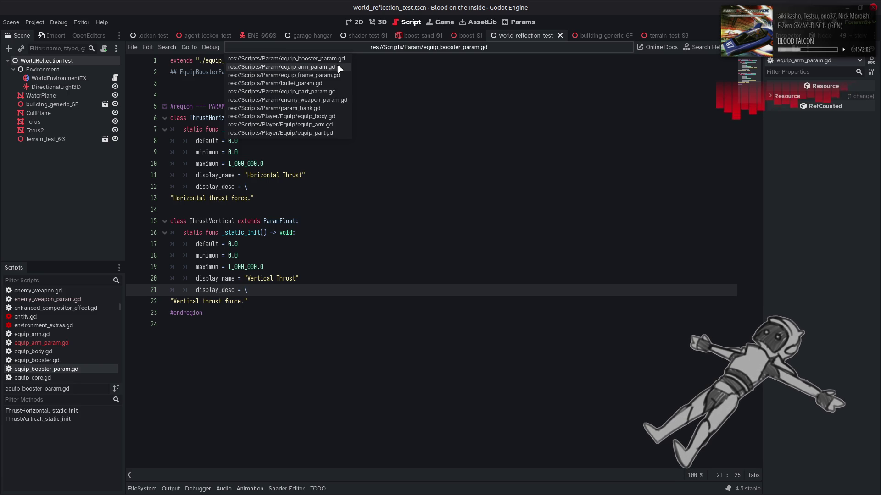
In bullet_param.gd, select the CollideChildID class block to copy as a template
left_click(330, 85)
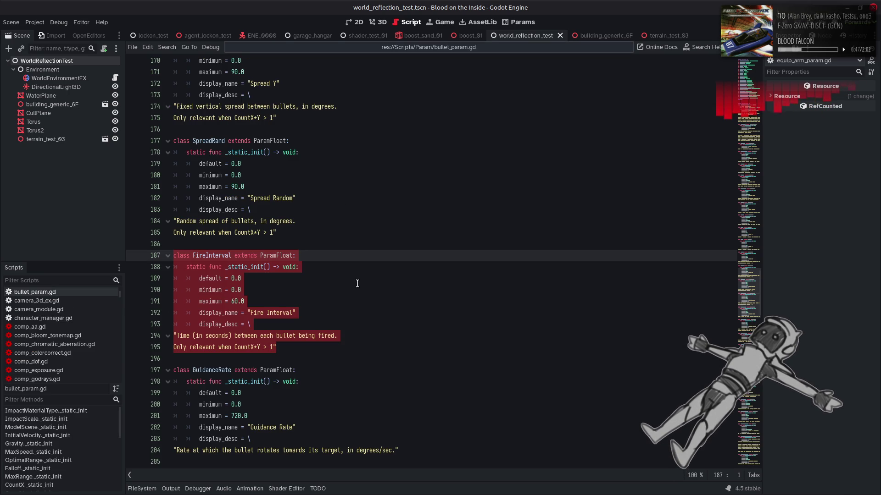
scroll(357, 283, "down", 6)
scroll(357, 284, "down", 10)
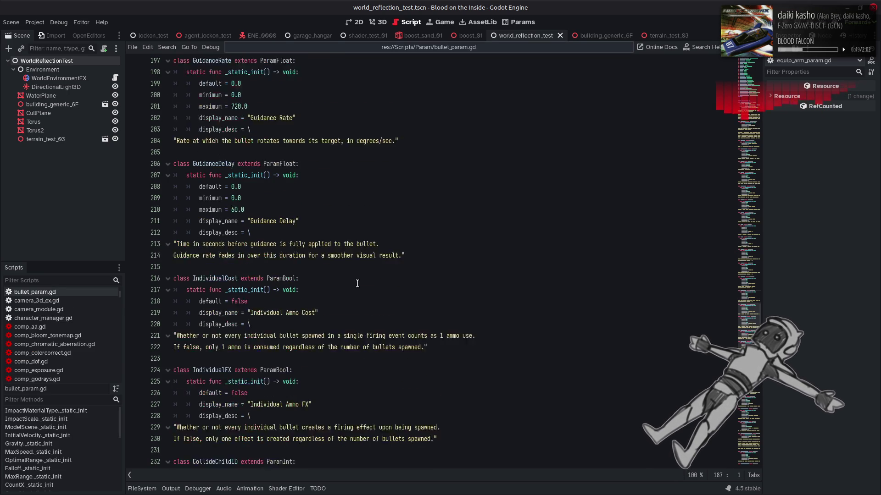
left_click_drag(442, 301, 166, 219)
key("ctrl+c")
Paste the class after ThrustVertical in equip_booster_param.gd and rename it BoostDrain
left_click(405, 51)
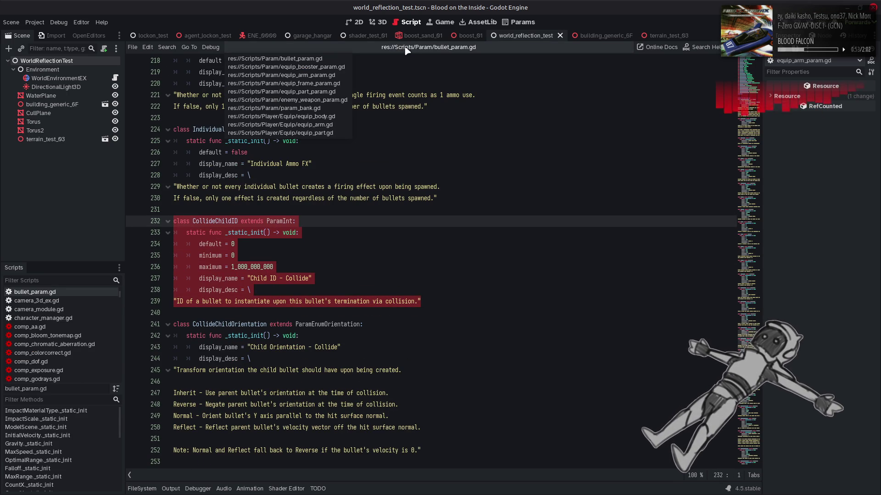
left_click(336, 67)
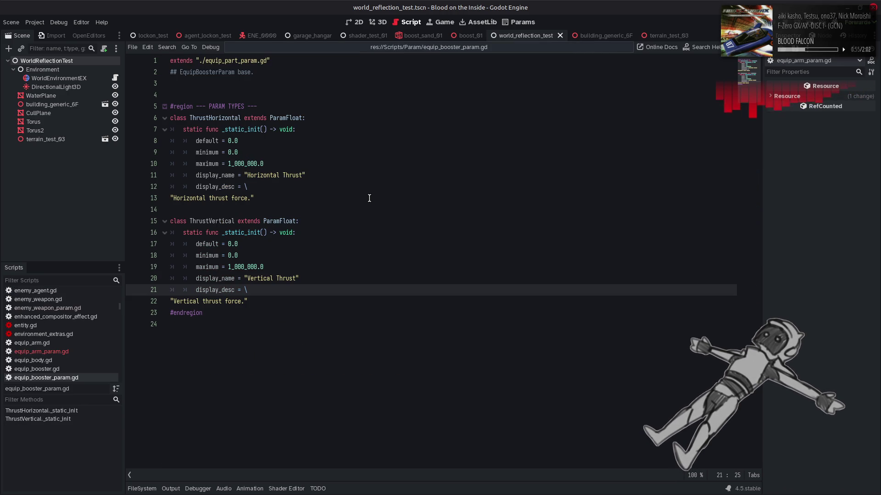
left_click(268, 306)
key("Return")
key("Return")
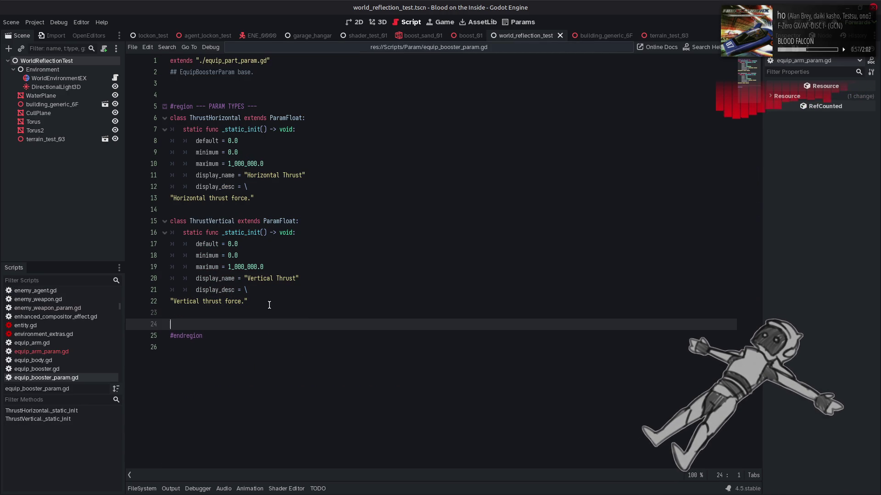
key("ctrl+v")
double_click(222, 320)
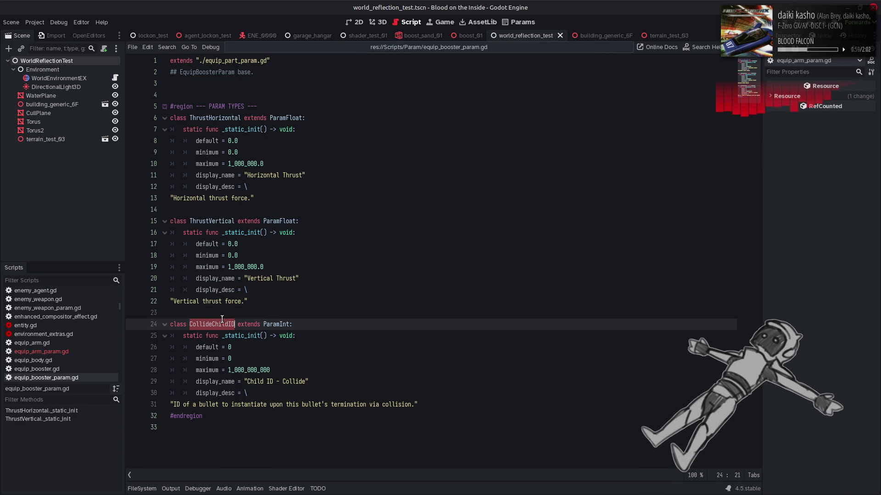
type("BoostDrain")
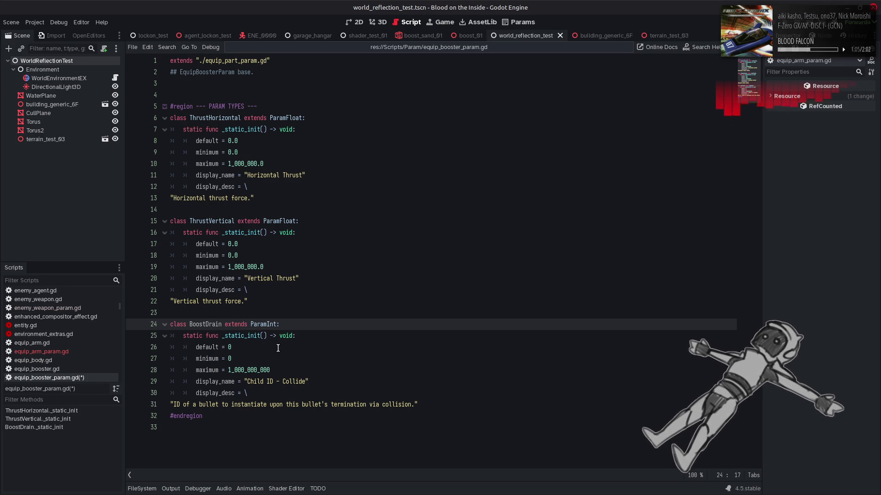
Change the BoostDrain display name from 'Child ID - Collide' to 'Boost Drain'
left_click_drag(305, 382, 248, 382)
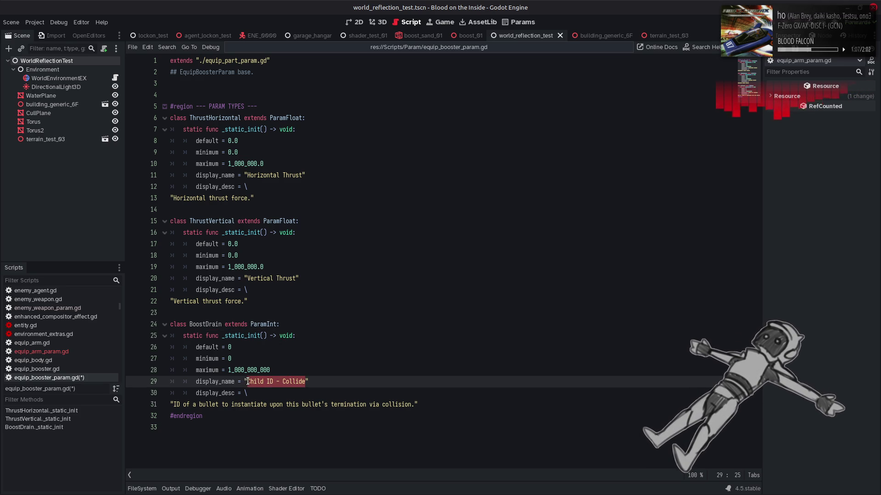
type("Active ")
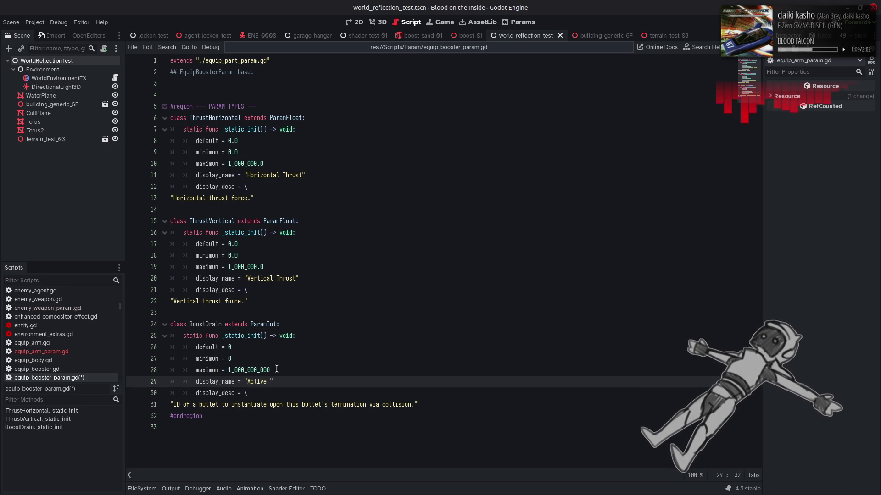
type("Drain")
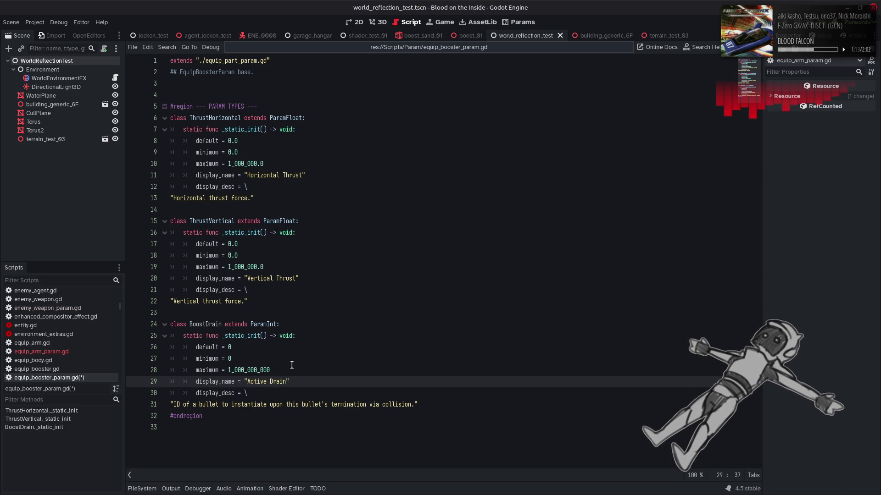
double_click(260, 381)
type("Boost")
type("t")
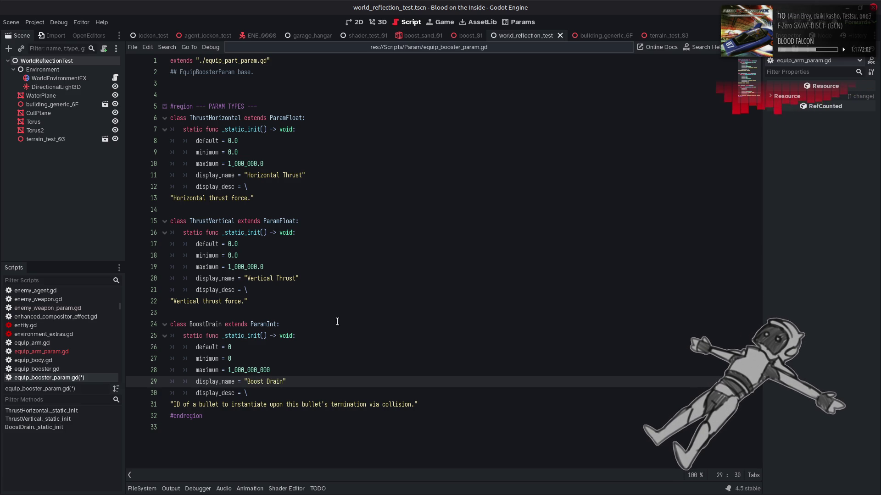
Replace the old bullet description with the Boost Energy Drain description from Params
left_click(518, 23)
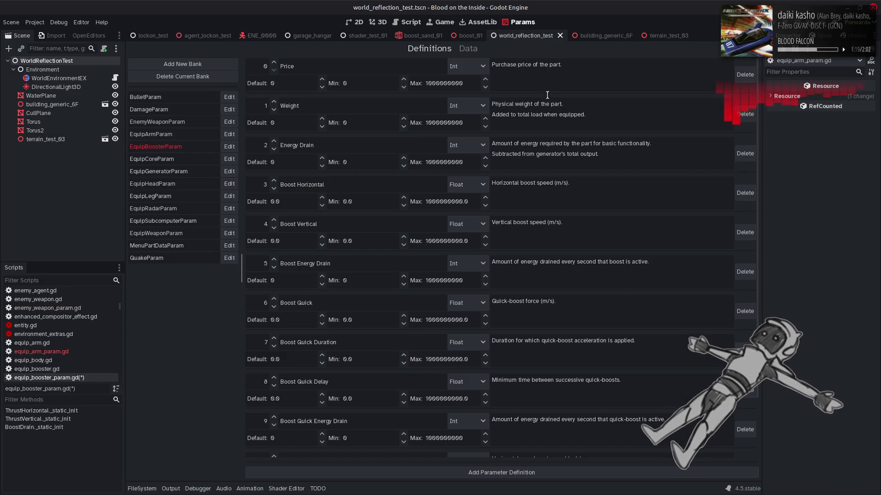
left_click_drag(648, 262, 489, 264)
key("ctrl+c")
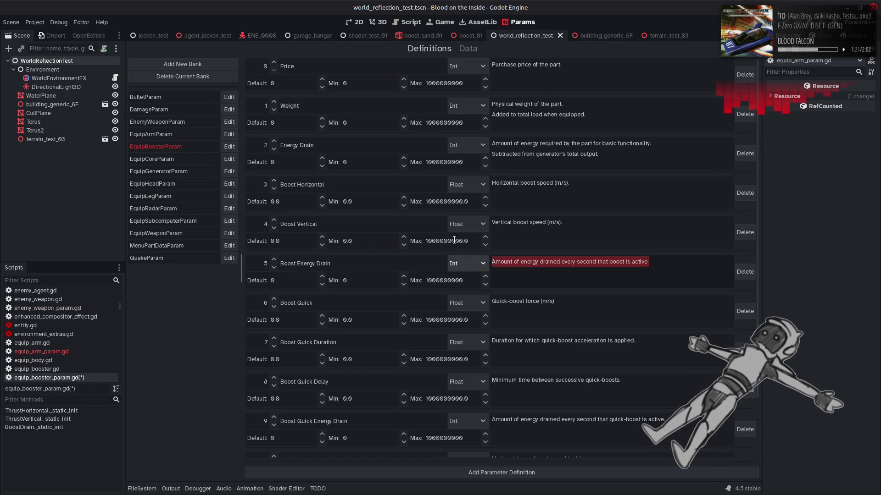
left_click(408, 22)
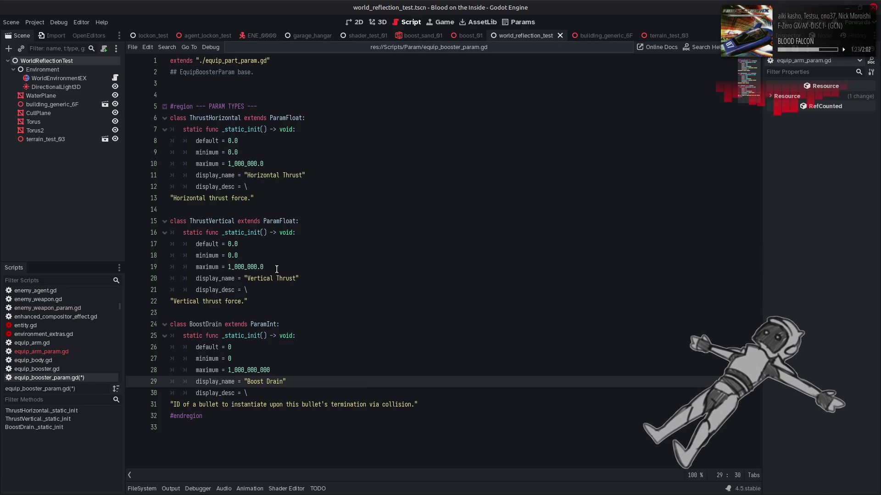
left_click_drag(412, 409, 174, 405)
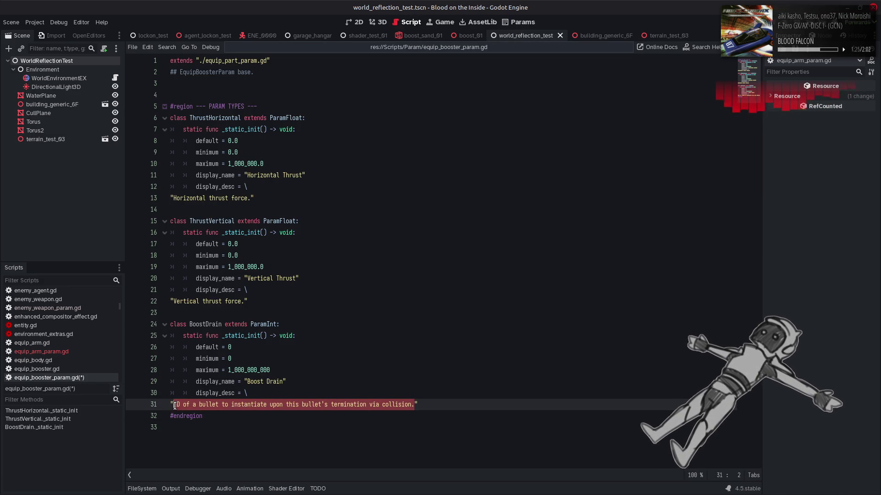
key("ctrl+v")
Recheck the Params definitions and copy the ThrustVertical class block
left_click(521, 23)
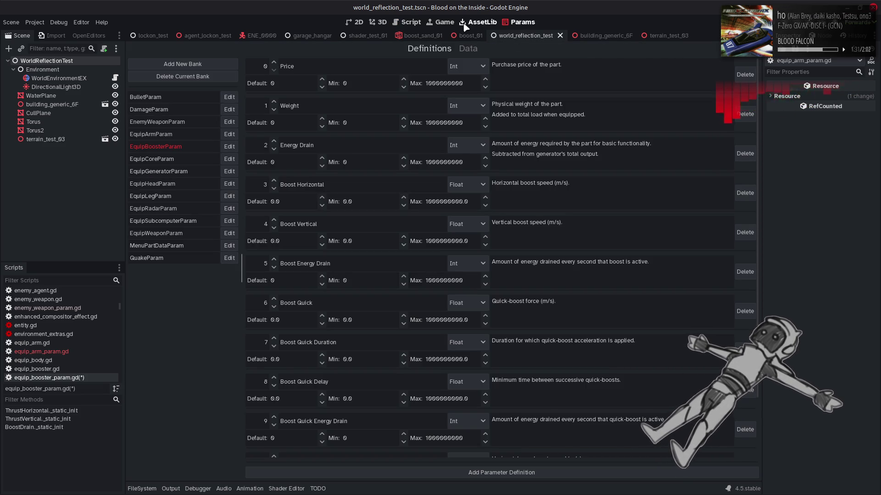
left_click(415, 21)
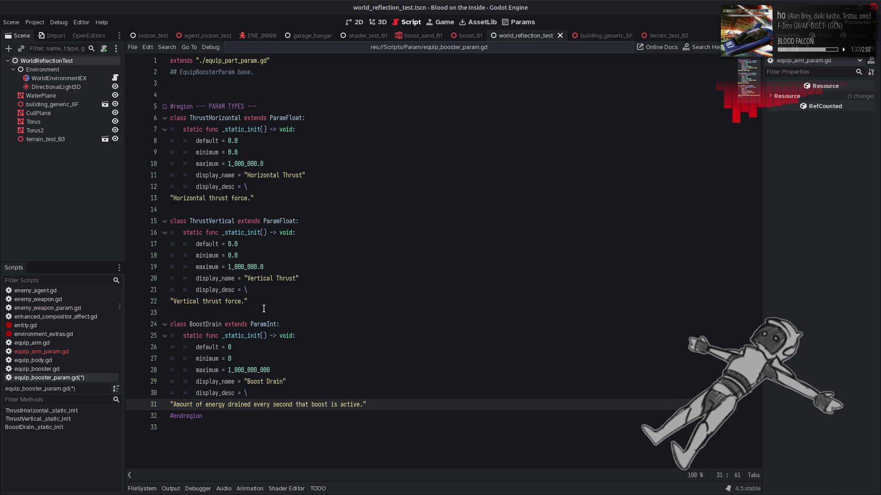
left_click_drag(256, 300, 153, 236)
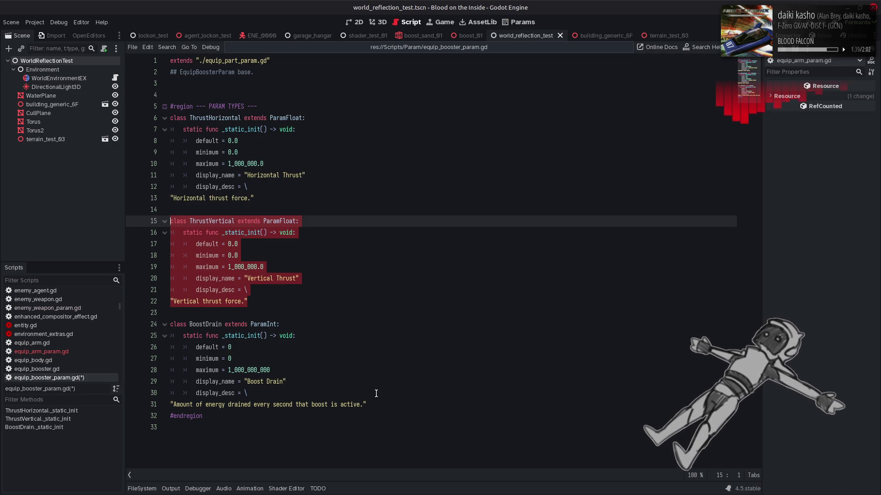
Paste a ThrustVertical copy after BoostDrain, rename it ThrustQuick, and save
left_click(517, 22)
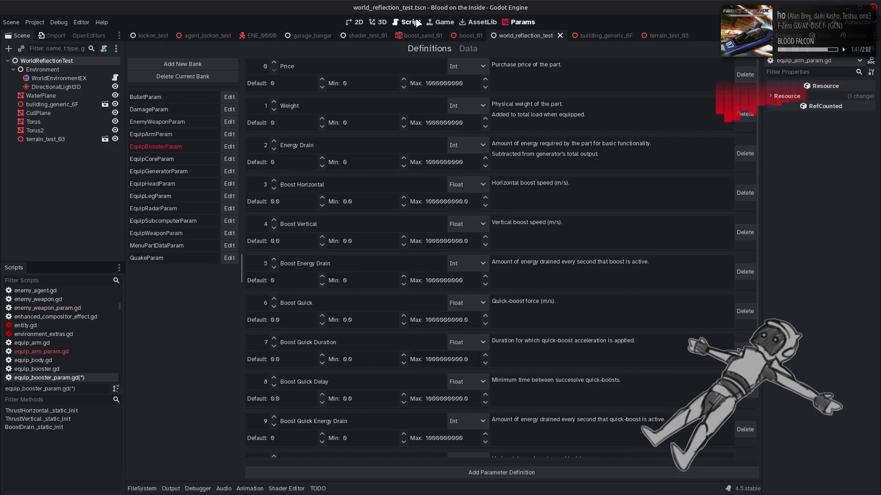
left_click(411, 22)
left_click(386, 403)
key("Return")
key("Return")
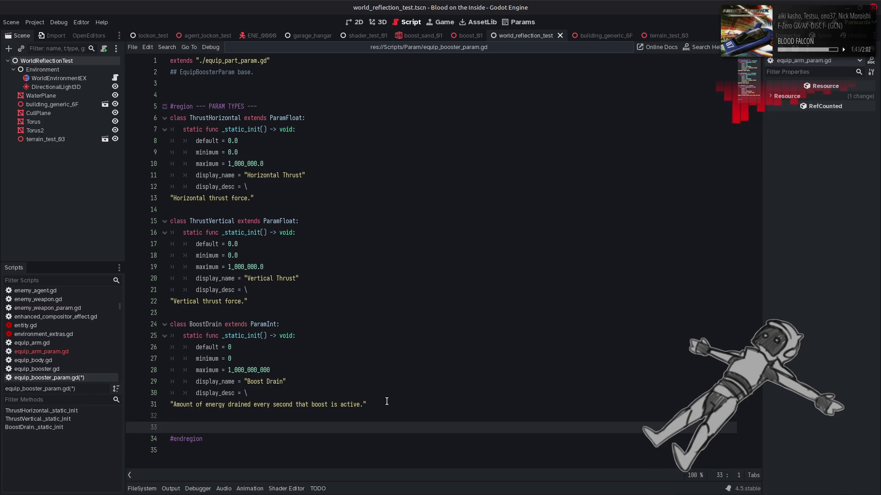
type("class ThrustVertical extends ParamFloat: \tstatic func _static_init() -> void: \t\tdefault = 0.0 \t\tminimum = 0.0 \t\tmaximum = 1_000_000.0 \t\tdisplay_name = \"Vertical Thrust\" \t\tdisplay_desc = \\ \"Vertical thrust force.\"")
left_click(233, 381)
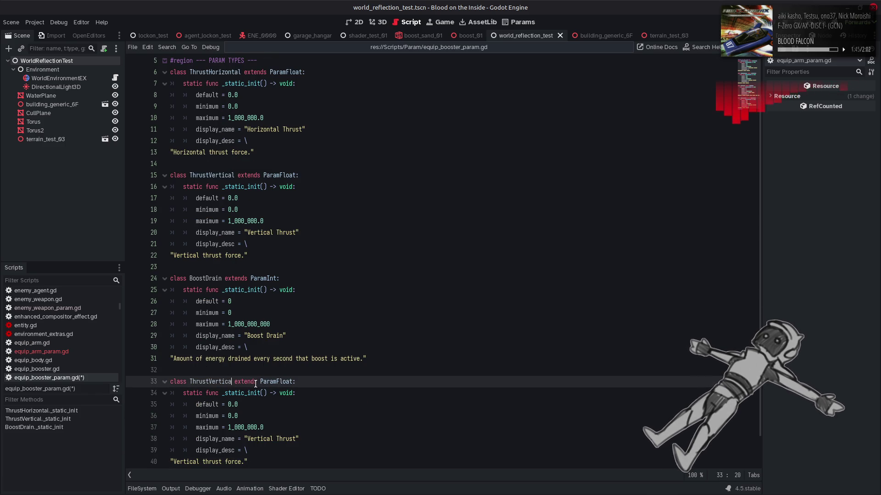
key("Delete")
key("BackSpace")
key("BackSpace")
key("BackSpace")
type("Quick")
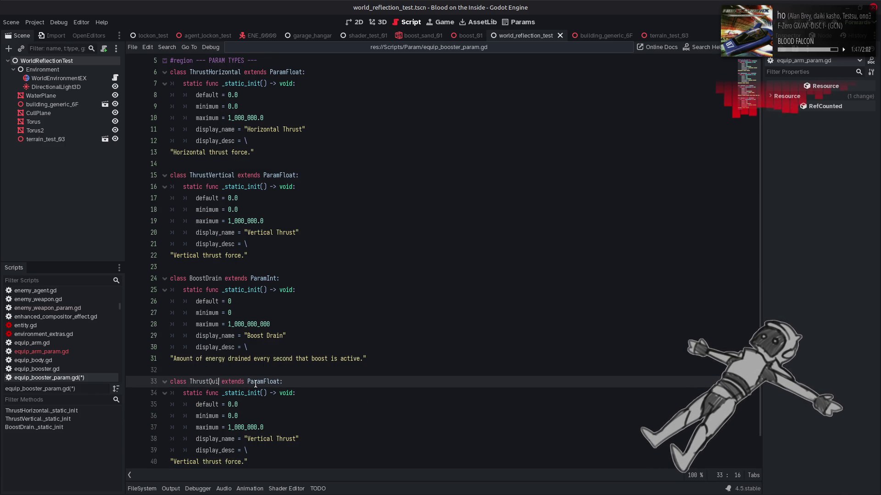
scroll(282, 378, "down", 1)
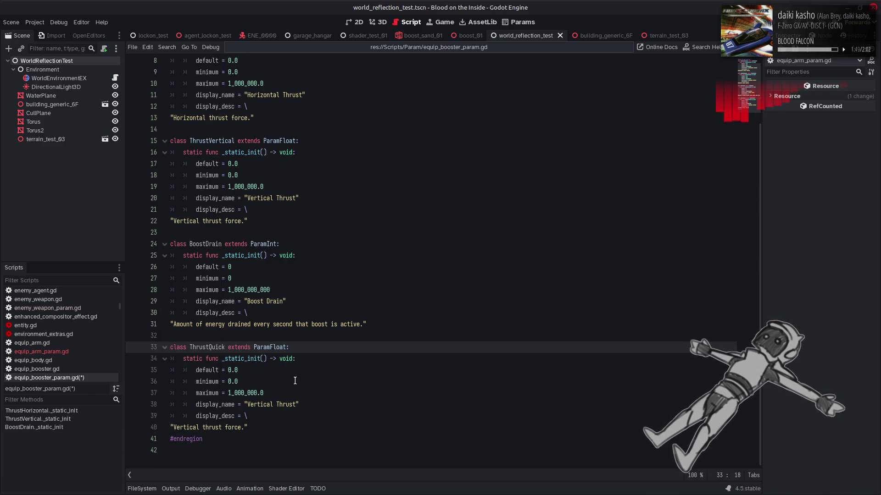
key("ctrl+s")
Rename the class to ThrustQuickboost with display name 'Quickboost Thrust'
left_click(272, 405)
double_click(271, 405)
type("Quick")
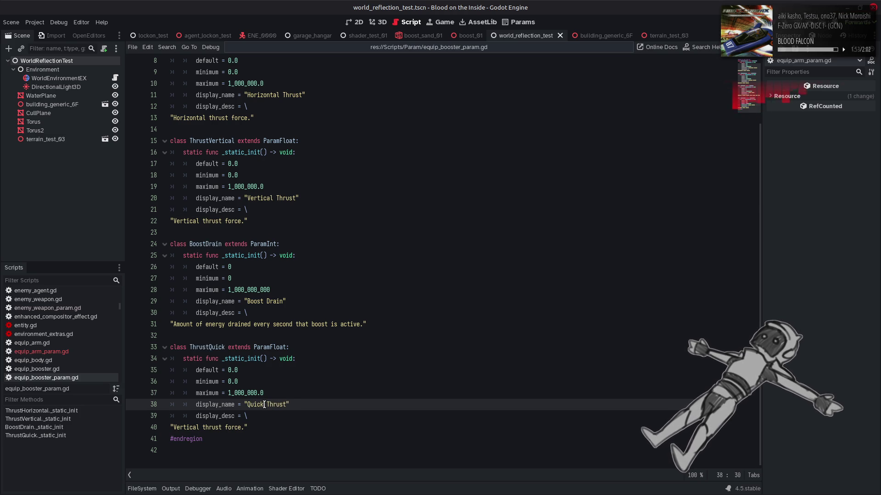
left_click(226, 347)
type("Boost")
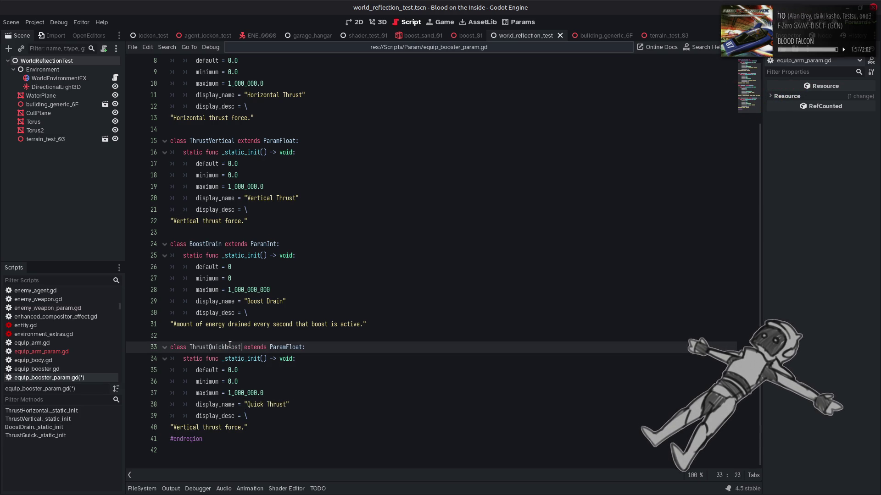
left_click(264, 404)
type("boost")
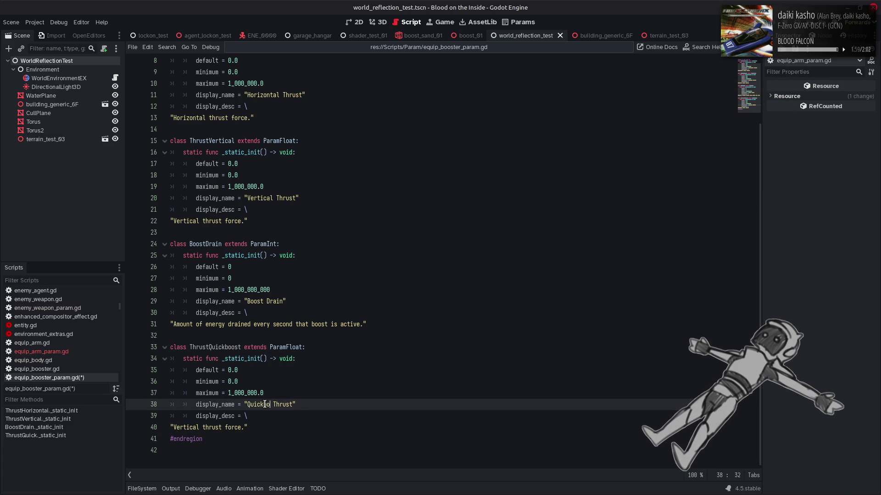
Set line 40's description to 'Quick-boost force.' from Params' Boost Quick entry, then save
left_click(520, 22)
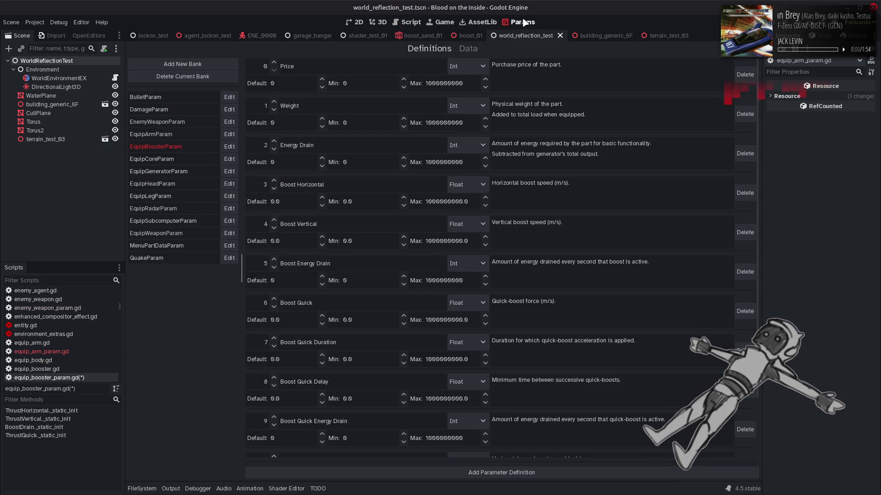
left_click_drag(573, 303, 477, 303)
key("ctrl+c")
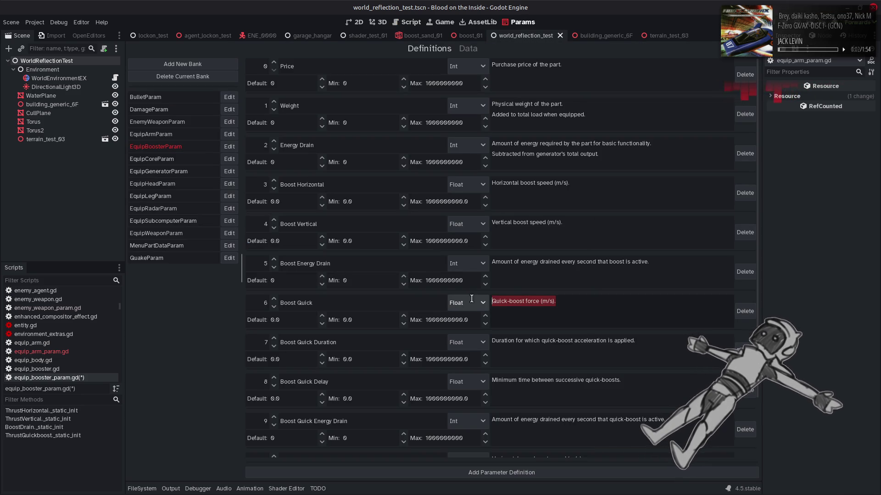
key("ctrl+F3")
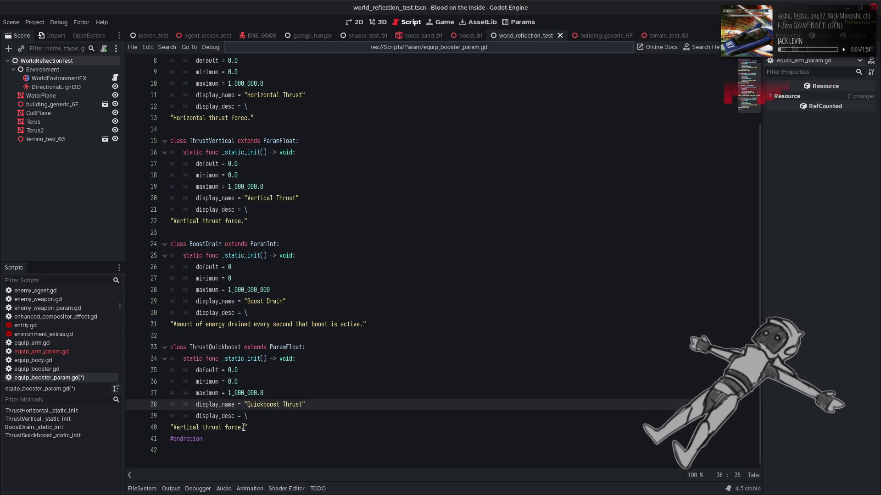
left_click_drag(245, 427, 174, 427)
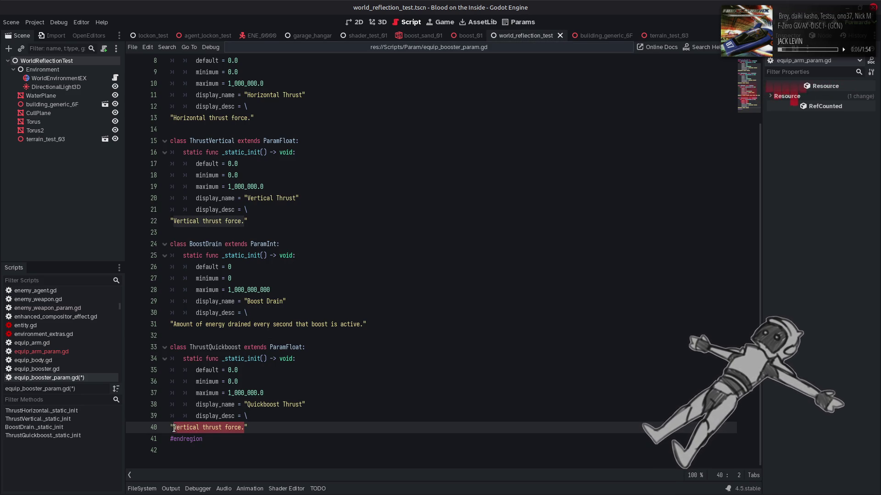
key("ctrl+v")
key("Left")
key("BackSpace")
key("BackSpace")
key("BackSpace")
key("ctrl+s")
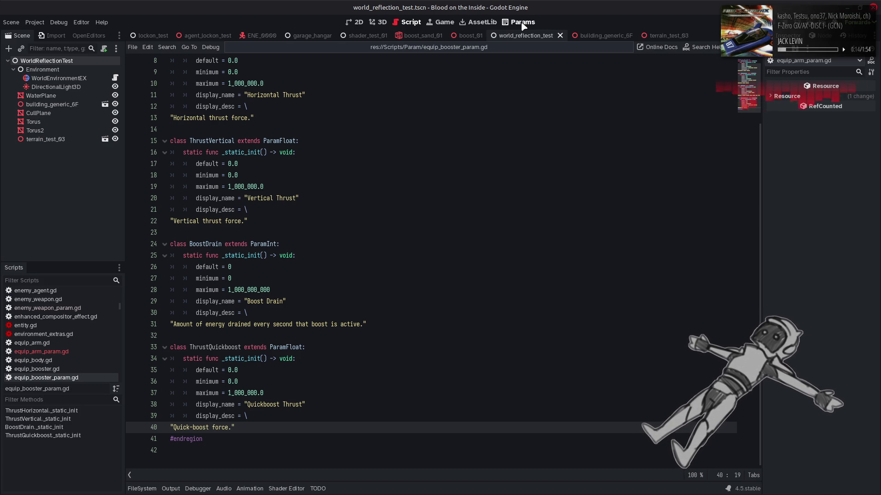
Duplicate the ThrustQuickboost class below itself after reviewing the Params definitions
left_click(505, 22)
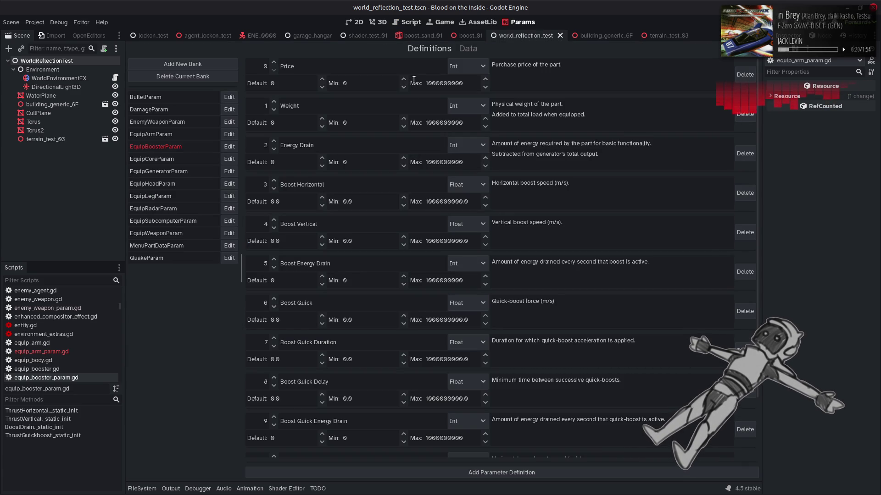
left_click(416, 23)
mouse_move(258, 414)
left_mouse_down()
mouse_move(247, 360)
mouse_move(254, 422)
left_mouse_up()
key("ctrl+c")
left_click(256, 428)
key("Return")
key("Return")
key("ctrl+v")
Rename the copy to QuickboostDuration with display name 'Quickboost Duration'
left_click(213, 382)
key("Delete")
key("BackSpace")
key("BackSpace")
key("BackSpace")
type("Q")
left_click(228, 383)
type("Duration")
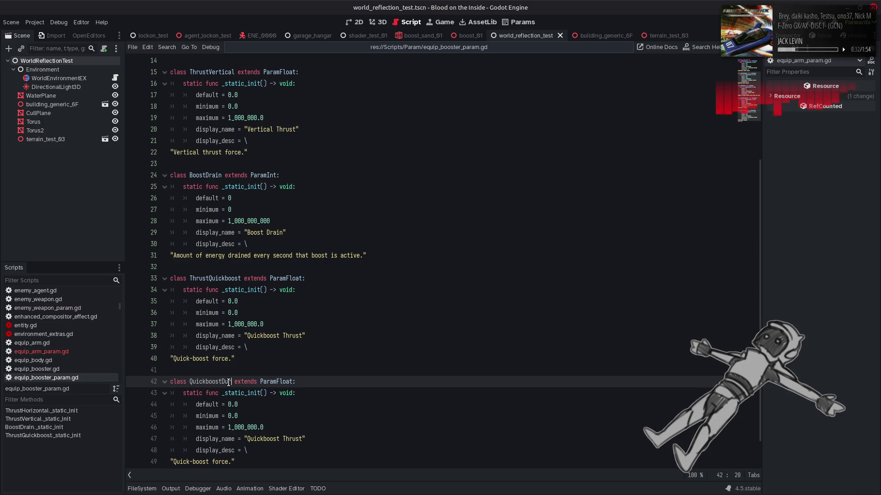
scroll(265, 382, "down", 1)
double_click(295, 404)
type("Duration")
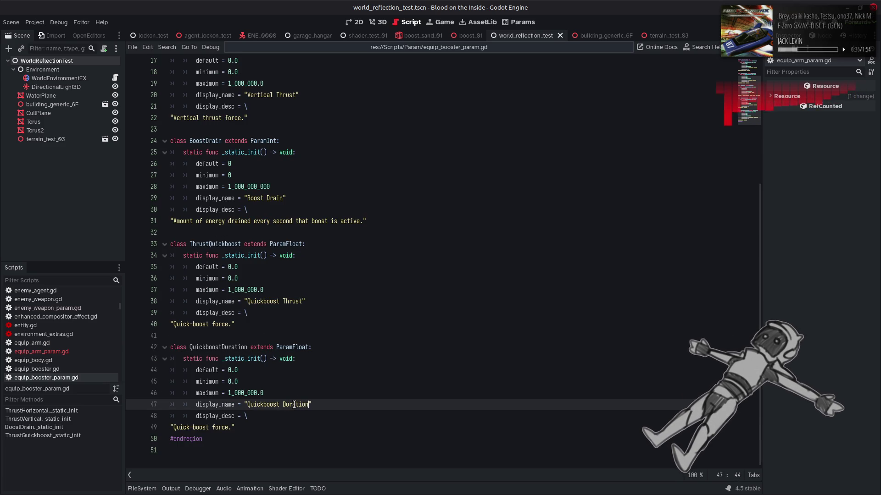
left_click(246, 426)
Add another class copy named QuickboostDelay with display name 'Quickboost Delay'
key("Return")
key("Return")
key("ctrl+v")
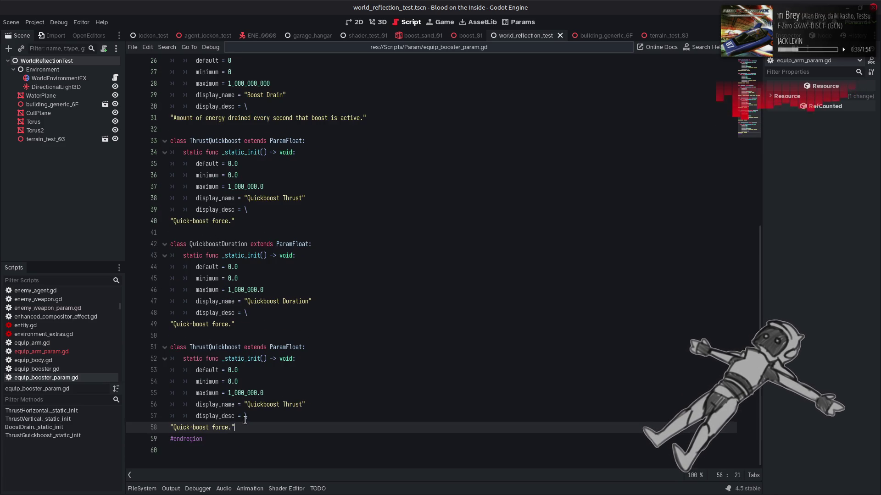
left_click(239, 348)
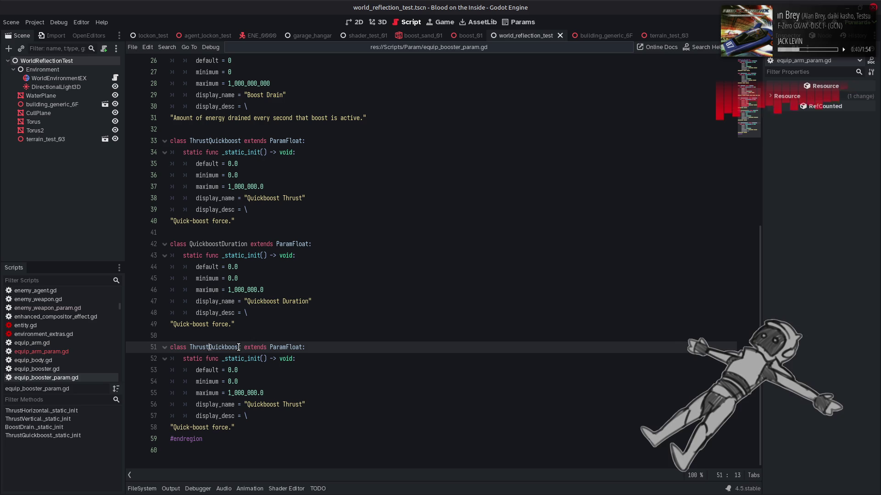
key("BackSpace")
key("BackSpace")
key("BackSpace")
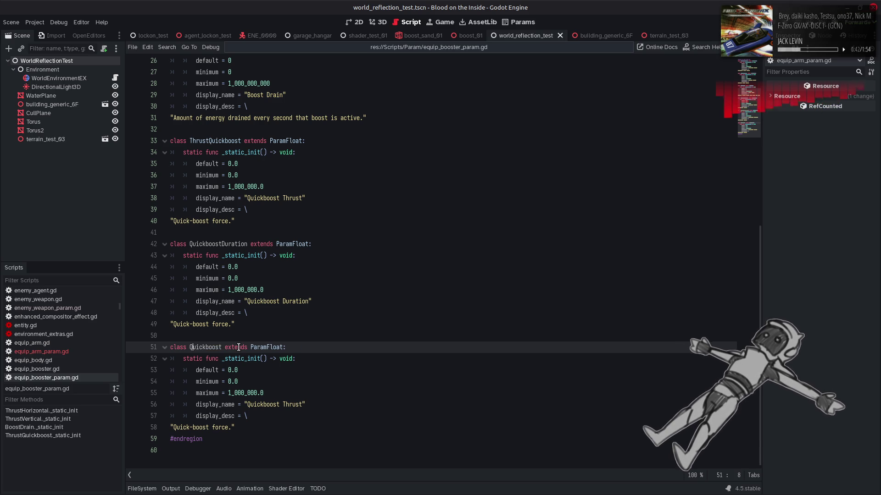
type("Delay")
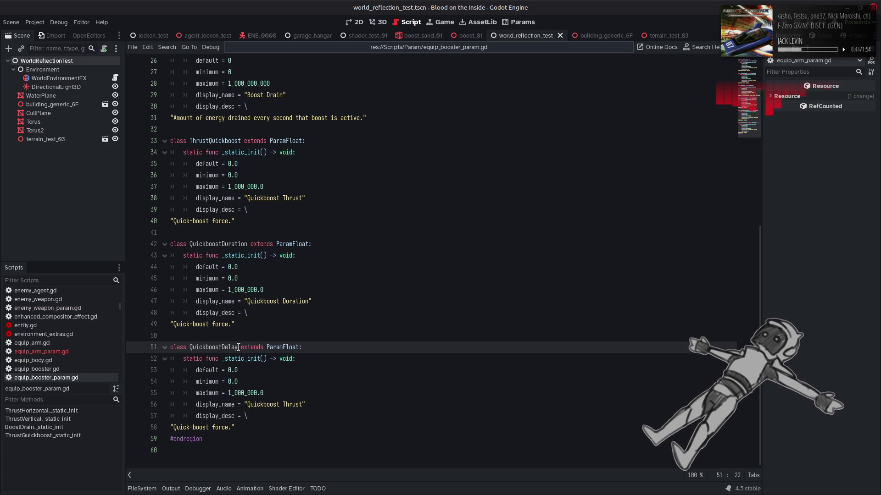
double_click(292, 404)
type("Delay")
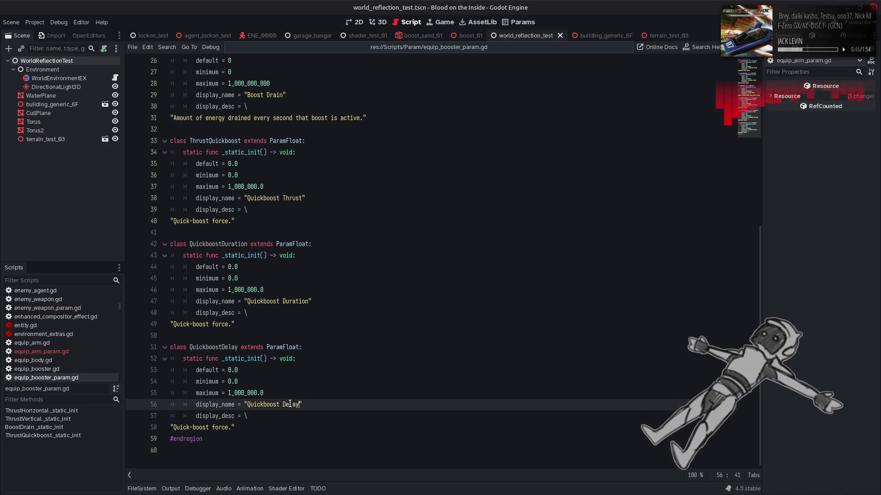
Fill QuickboostDuration's description (line 49) with the Boost Quick Duration text from Params
left_click(523, 22)
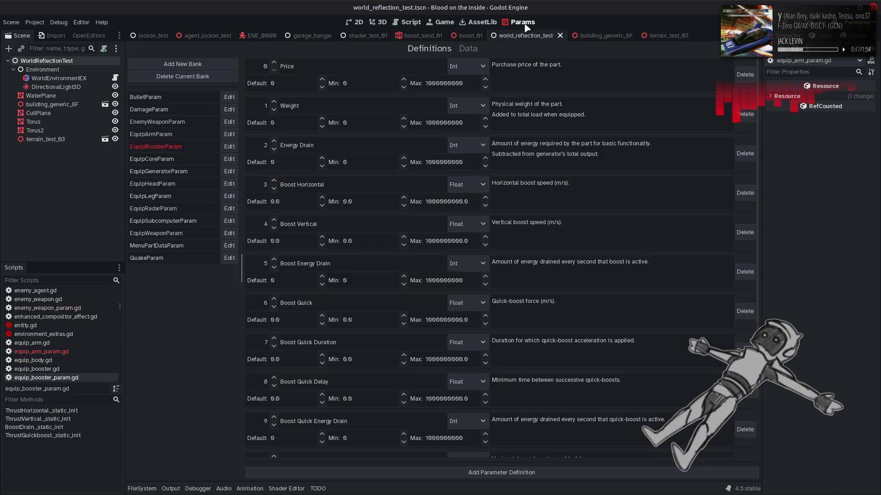
left_click(640, 341)
left_click(414, 20)
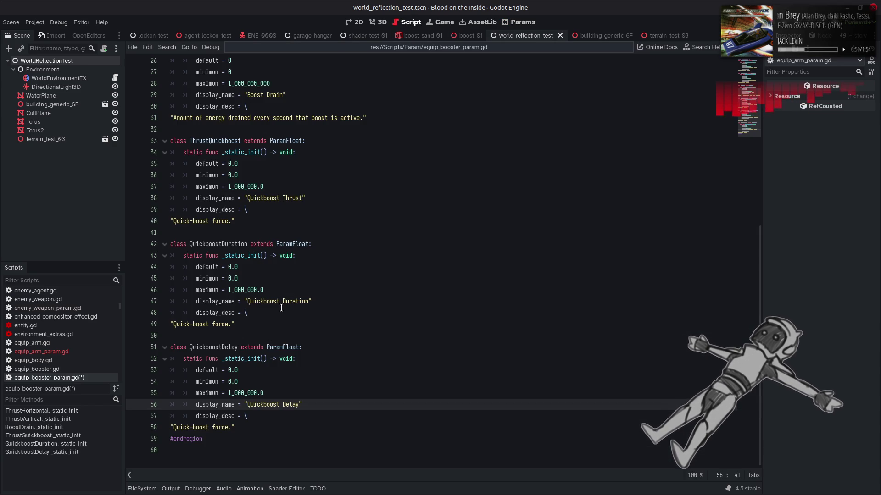
left_click_drag(233, 324, 171, 323)
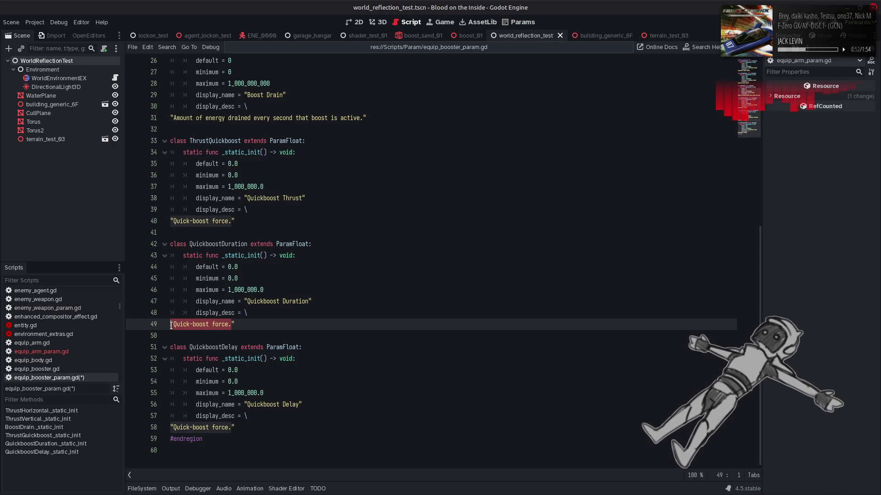
type("Duration for which quick-boost acceleration is applied.")
Fill QuickboostDelay's description (line 58) with the Boost Quick Delay text and save
left_click(521, 22)
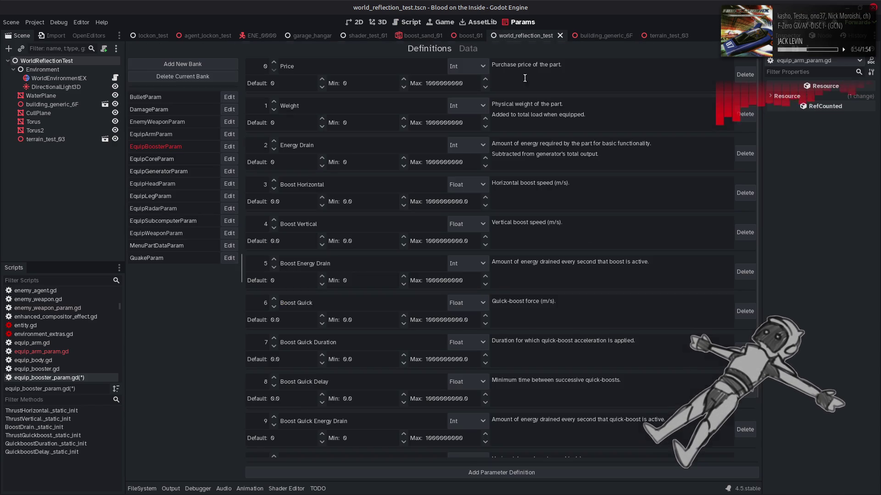
triple_click(628, 400)
key("ctrl+c")
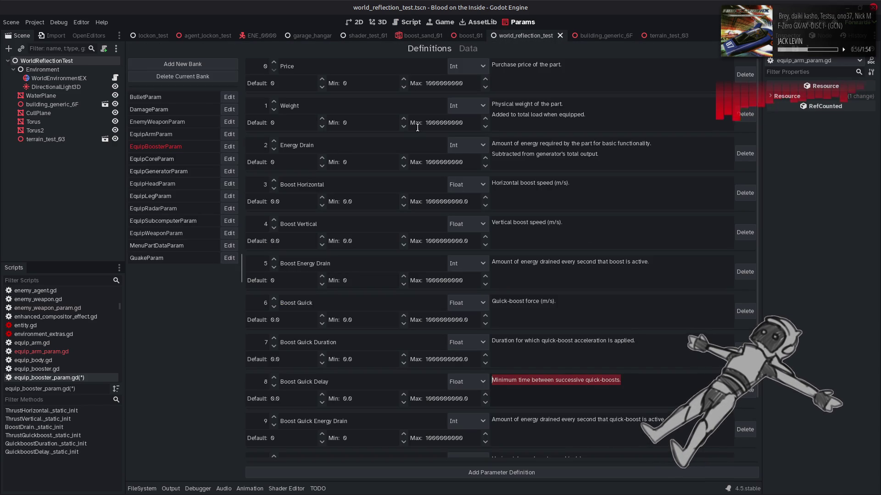
left_click(406, 25)
left_click_drag(232, 427, 174, 427)
key("ctrl+v")
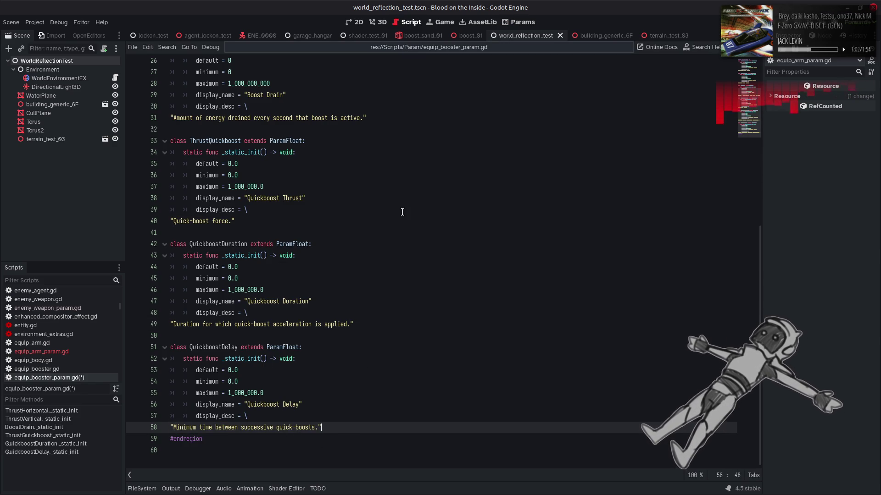
key("ctrl+s")
left_click(522, 23)
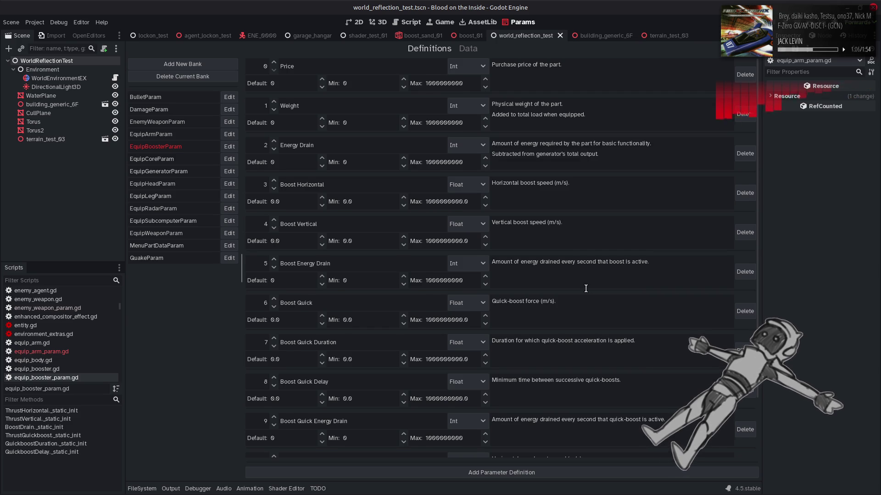
Copy the BoostDrain class and paste it below the QuickboostDelay class
scroll(586, 288, "down", 3)
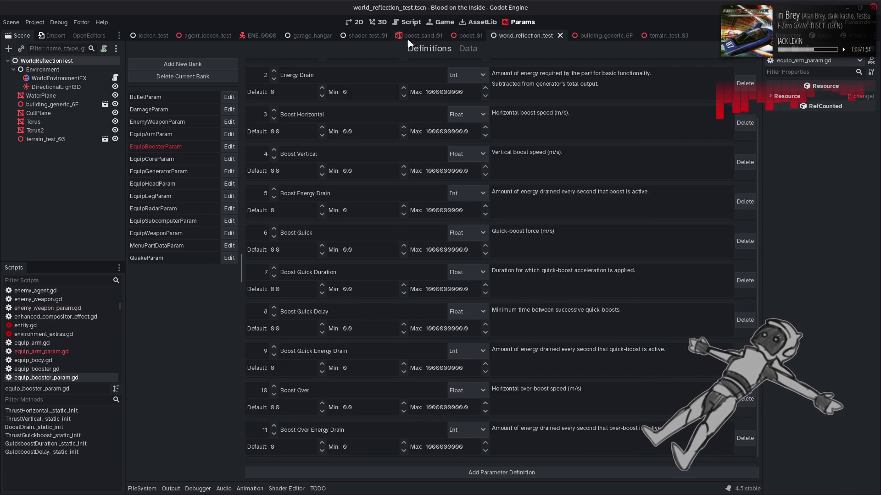
left_click(403, 22)
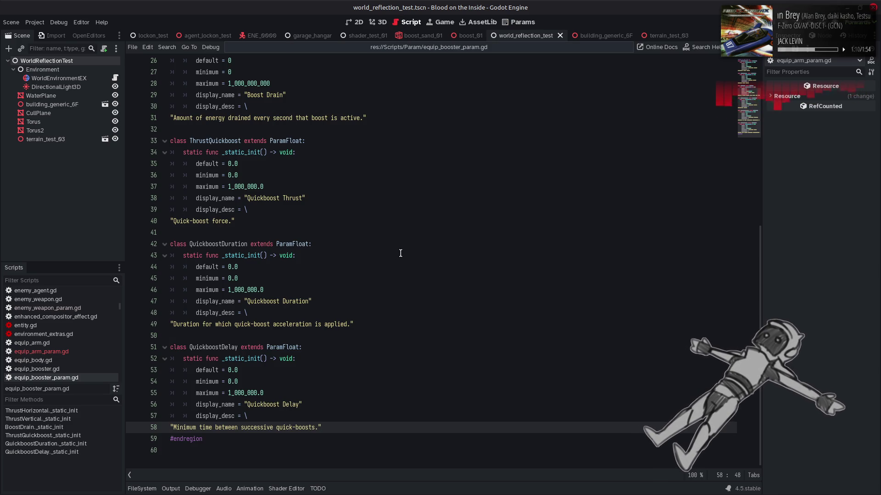
scroll(401, 254, "up", 4)
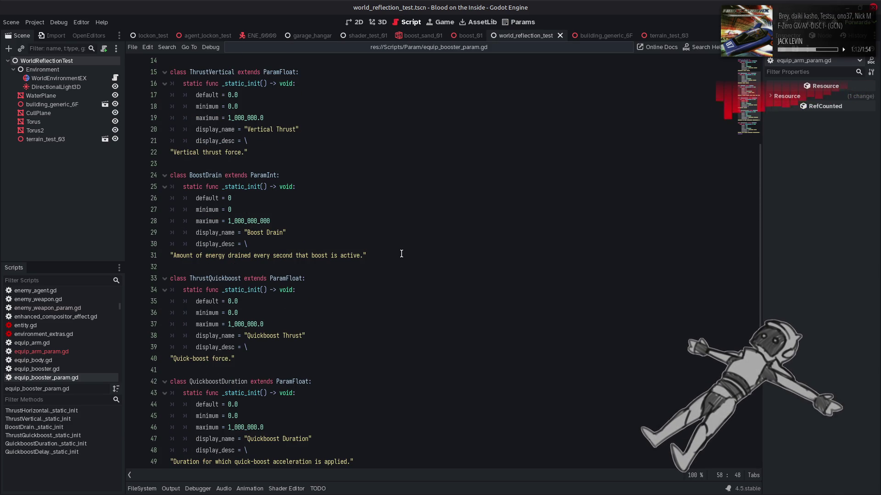
left_click_drag(395, 256, 148, 174)
key("ctrl+c")
scroll(411, 352, "down", 4)
left_click(360, 428)
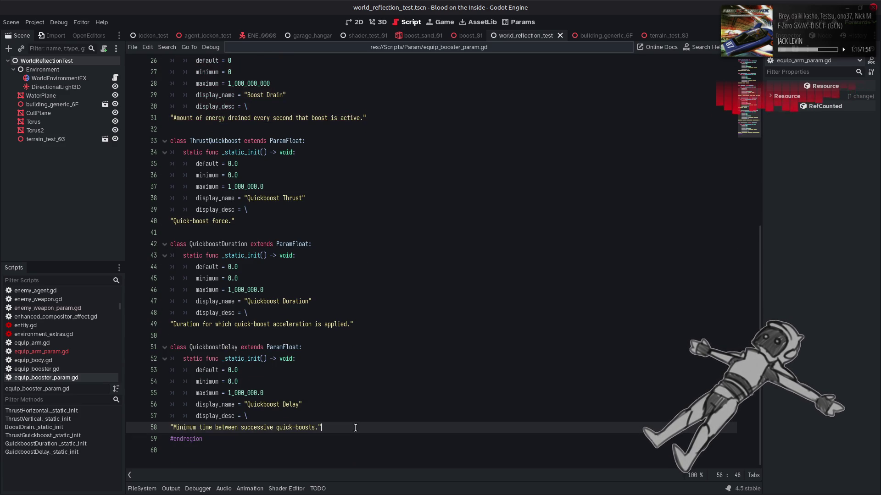
key("Return")
key("Return")
key("ctrl+v")
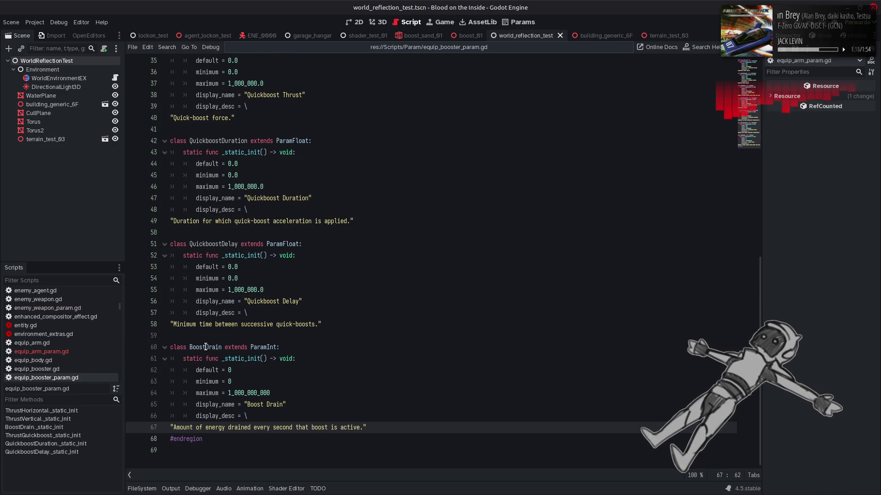
Rename the pasted class QuickboostDrain with display name 'Quickboost Drain', and save
left_click_drag(206, 348, 188, 347)
key("BackSpace")
type("uickboost")
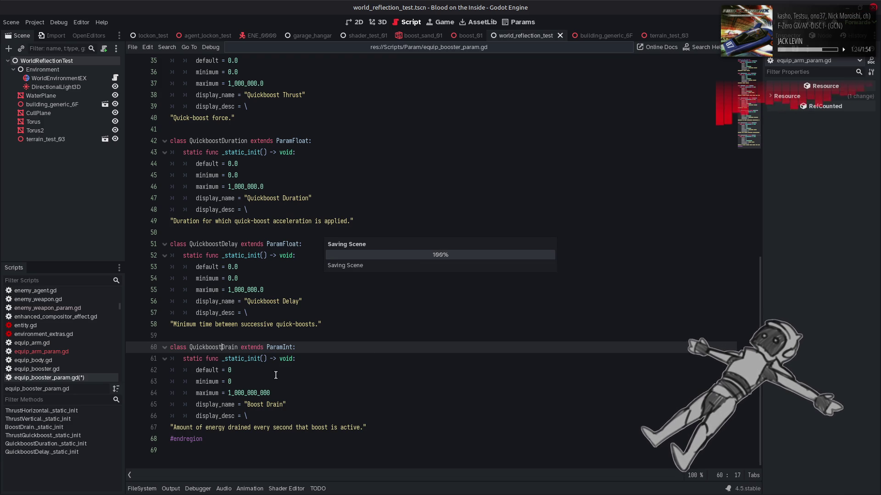
double_click(265, 301)
key("ctrl+c")
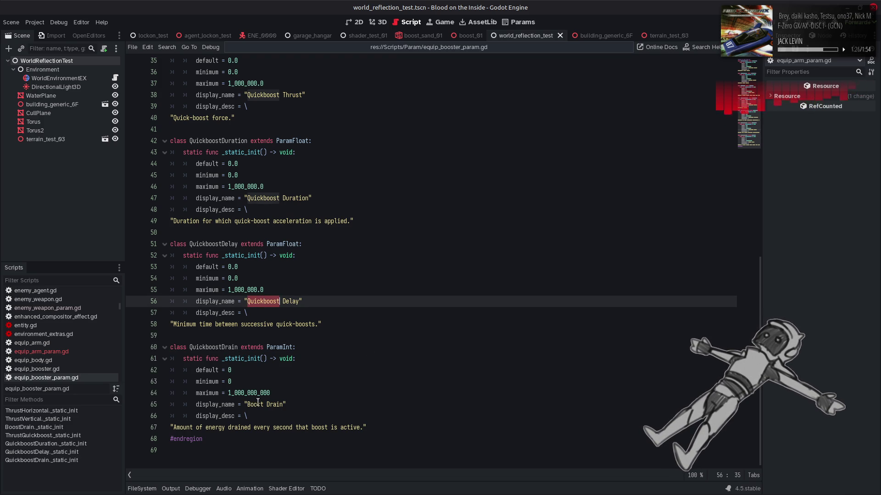
double_click(255, 405)
key("ctrl+v")
left_click(335, 405)
key("ctrl+s")
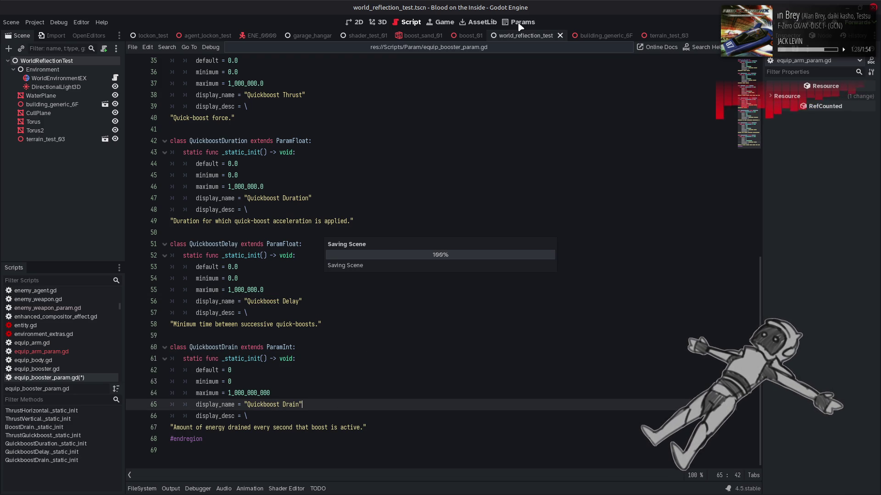
Paste the quick-boost energy drain description from Params row 9 into line 67 and save
left_click(519, 22)
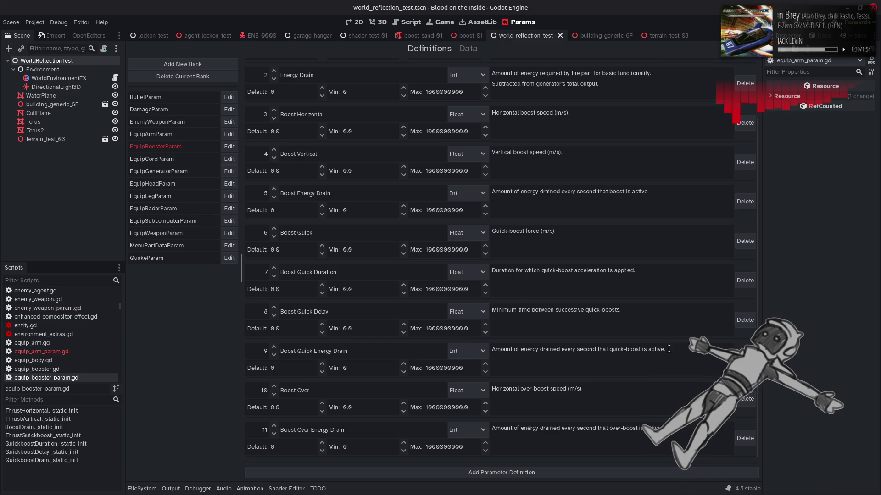
left_click_drag(669, 349, 472, 351)
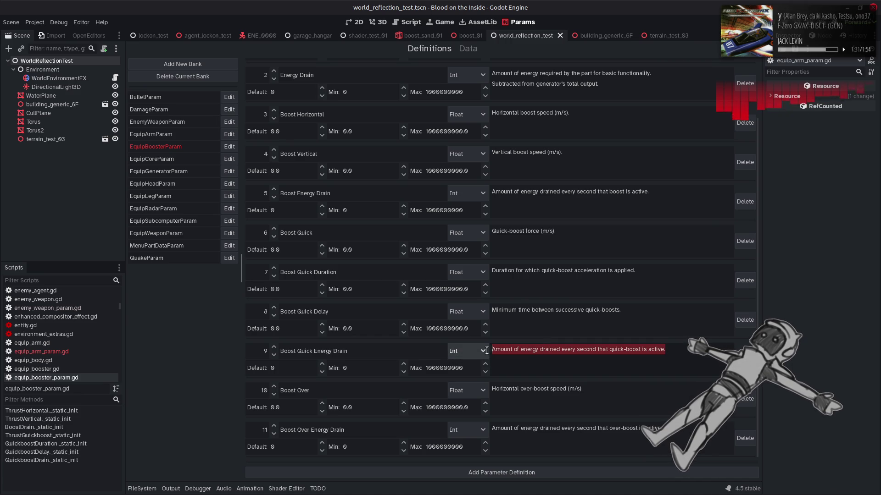
left_click(403, 23)
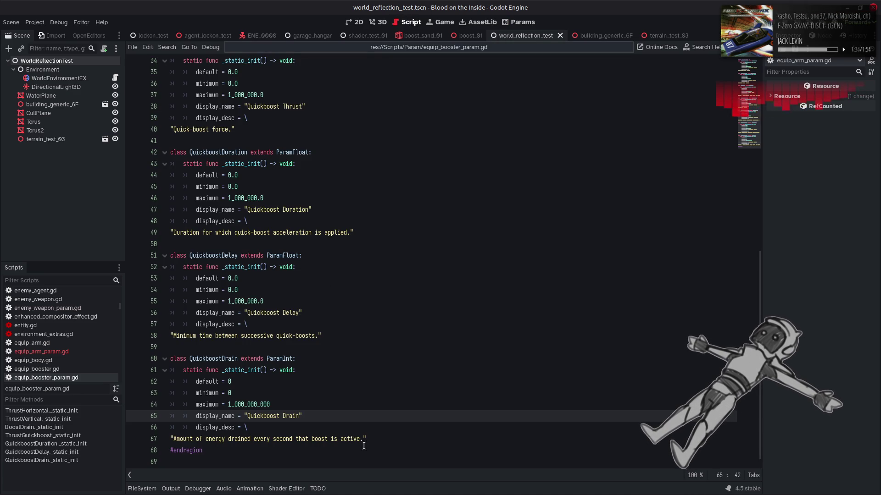
mouse_move(363, 444)
left_mouse_down()
mouse_move(174, 441)
mouse_move(363, 441)
left_mouse_up()
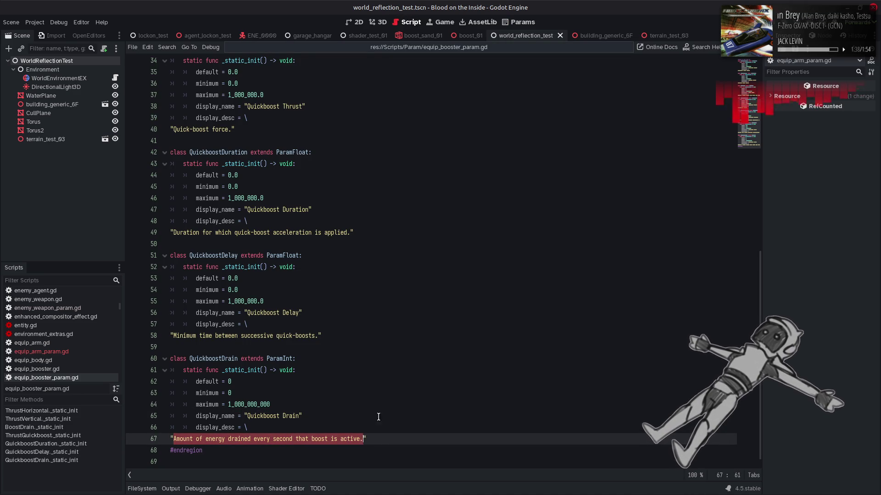
key("ctrl+v")
key("ctrl+s")
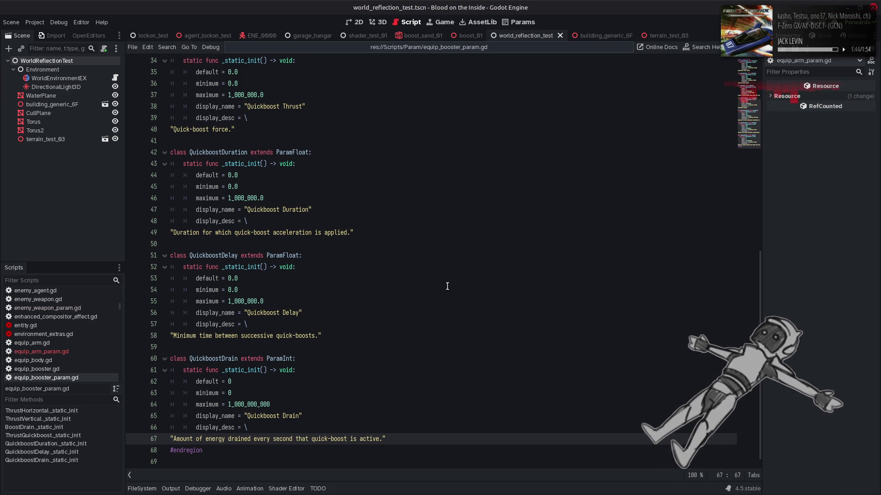
left_click(523, 22)
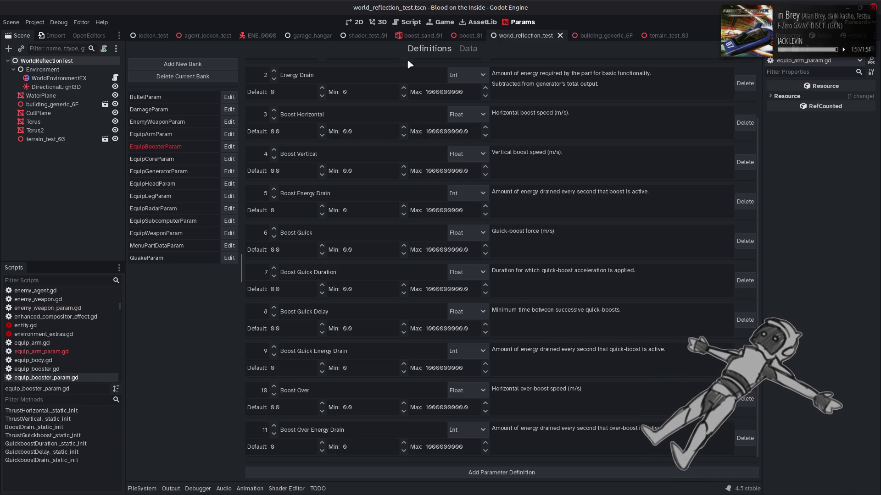
Duplicate the ThrustQuickboost class below QuickboostDrain and rename the copy to ThrustOverboost
left_click(410, 24)
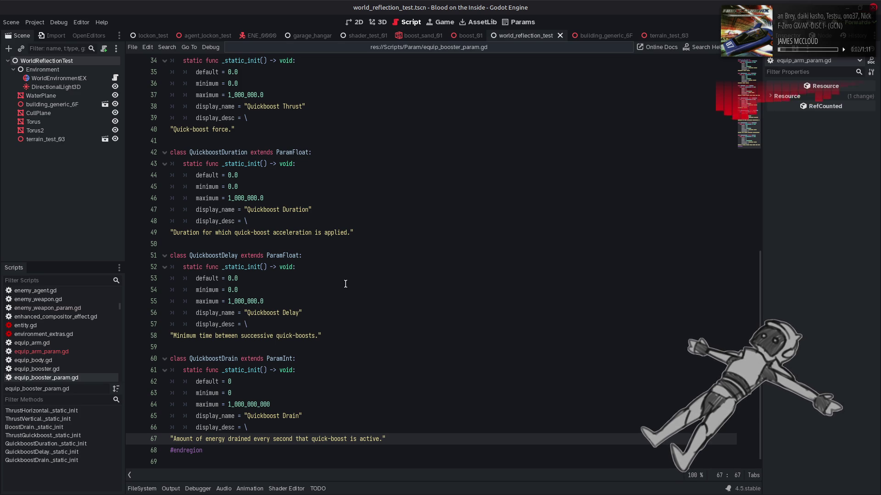
scroll(337, 266, "up", 4)
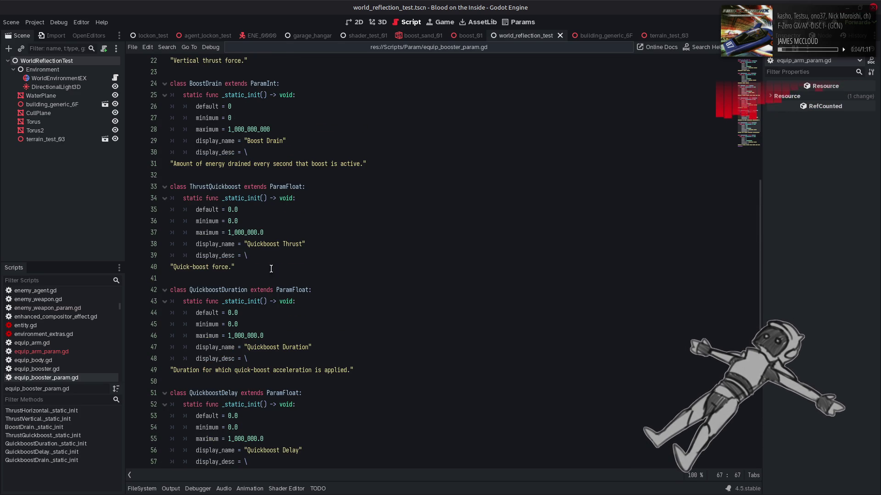
left_click_drag(254, 270, 126, 187)
scroll(346, 347, "down", 4)
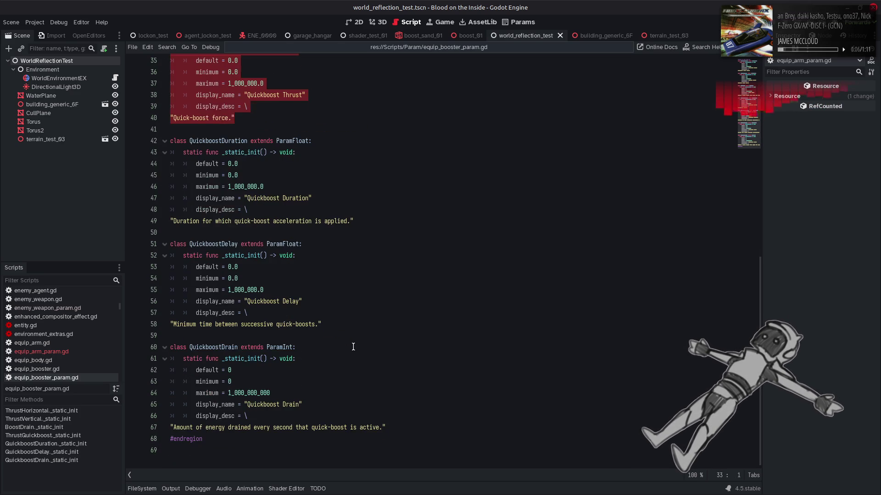
left_click(401, 425)
key("Return")
key("Return")
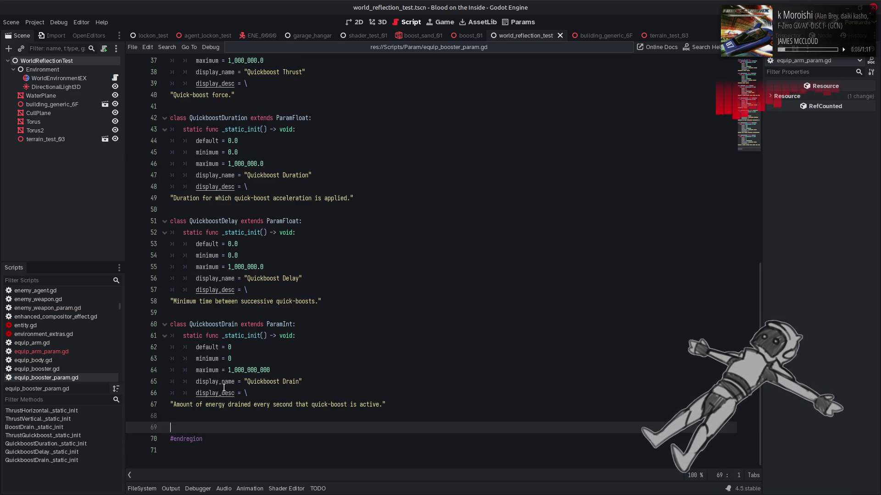
key("ctrl+v")
left_click(225, 382)
key("BackSpace")
key("BackSpace")
key("BackSpace")
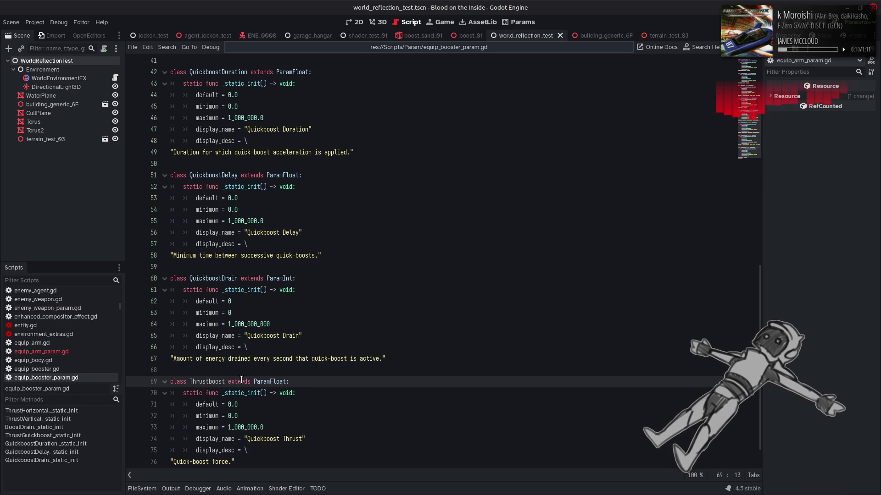
type("Ovrr")
scroll(374, 321, "down", 2)
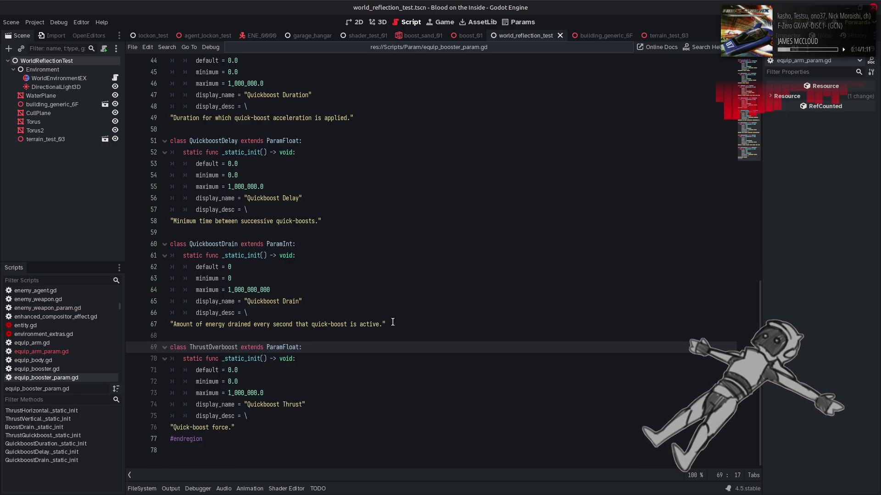
Add a copy of QuickboostDrain renamed OverboostDrain, then save the script
left_click(251, 427)
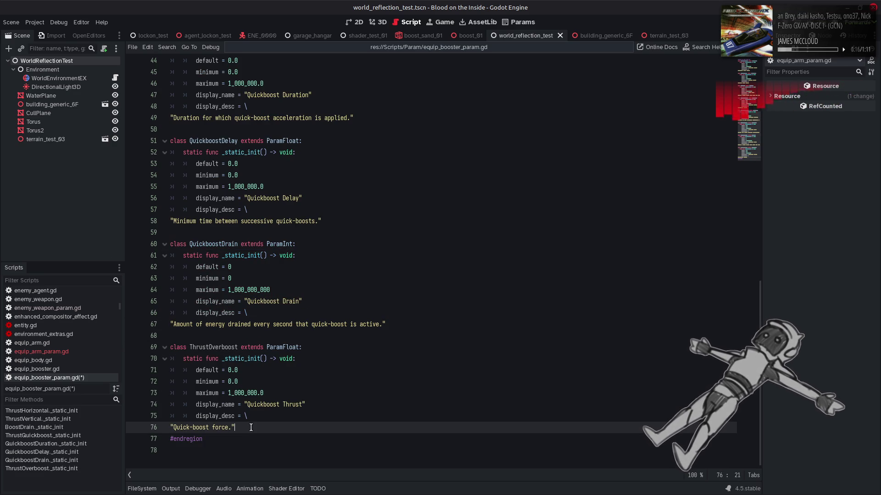
key("Return")
key("Return")
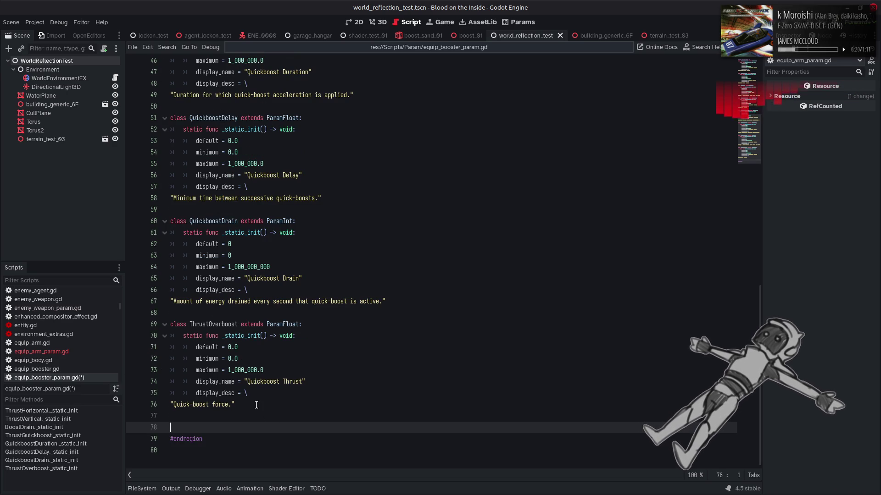
key("ctrl+v")
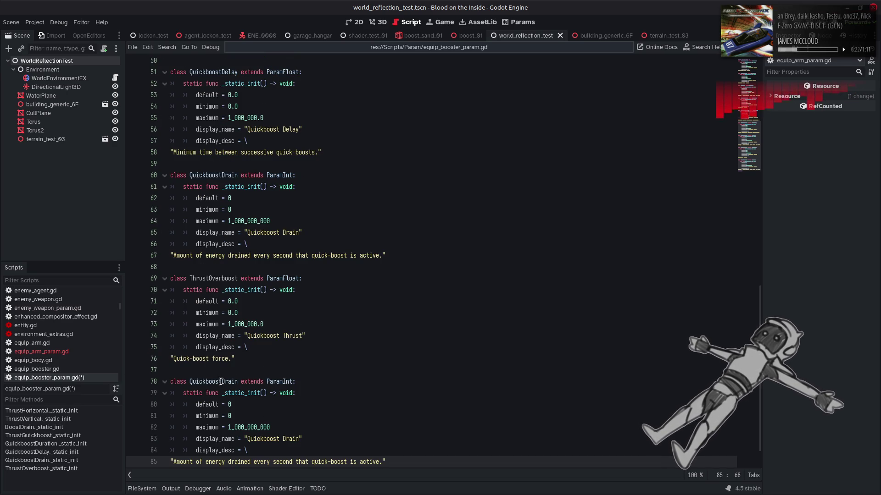
left_click(206, 381)
key("BackSpace")
key("BackSpace")
key("BackSpace")
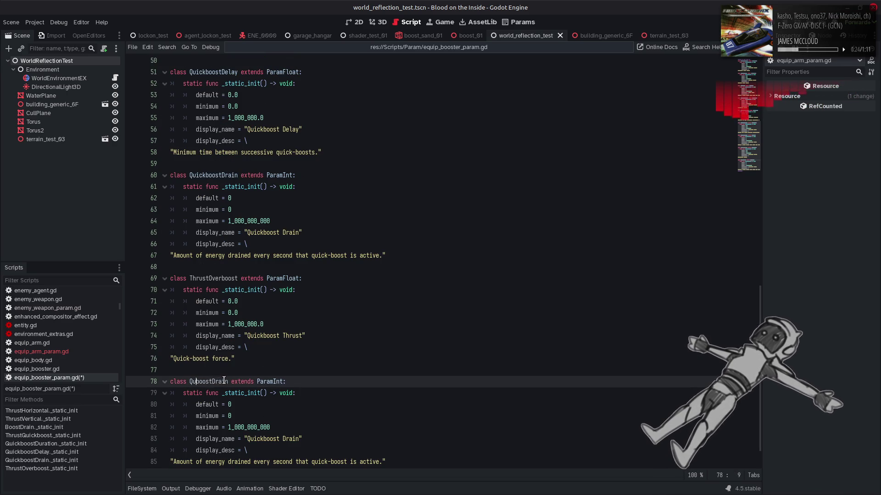
type("ver")
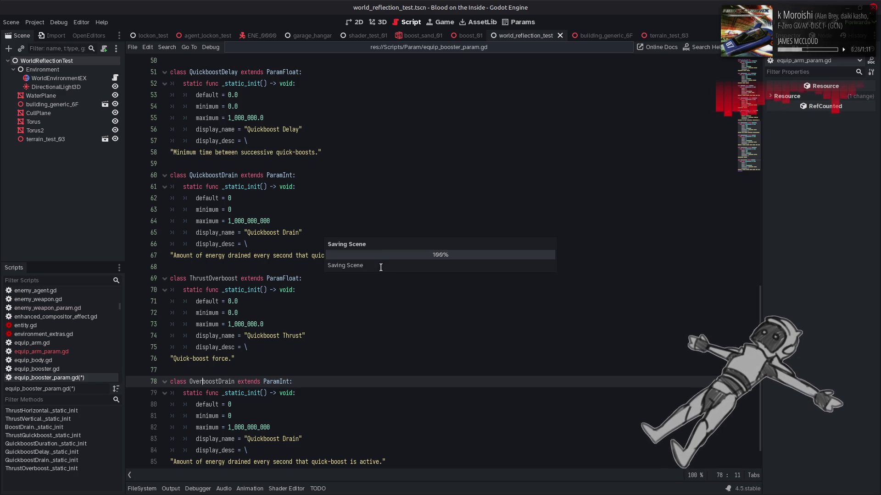
key("ctrl+s")
Replace ThrustOverboost's description with the horizontal over-boost speed text from Params and save
left_click(519, 22)
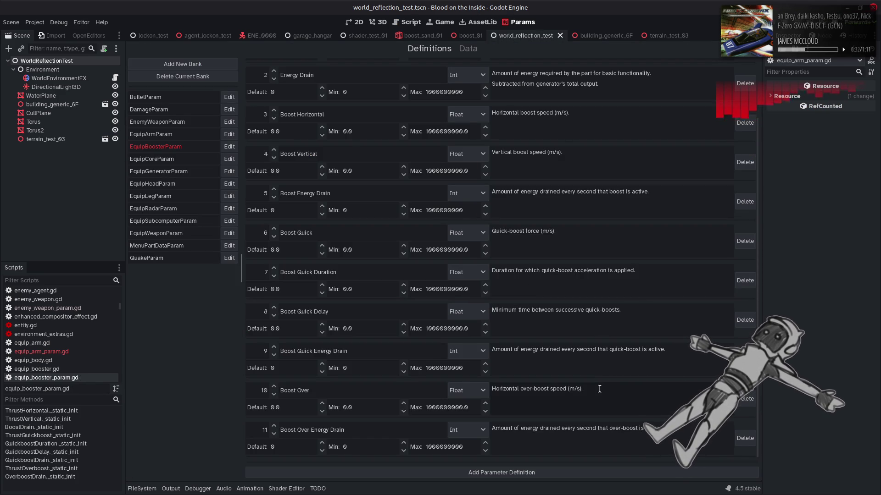
left_click(407, 22)
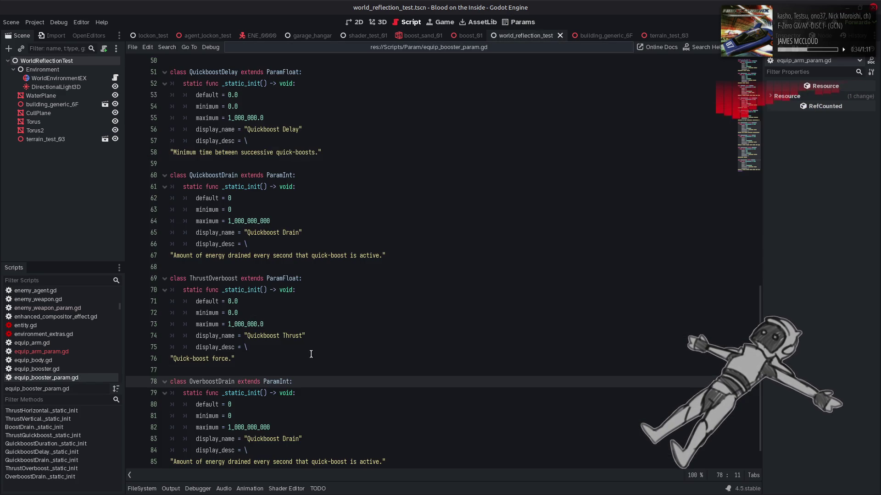
scroll(308, 367, "down", 1)
left_click(222, 324)
key("ctrl+shift+Left")
key("ctrl+shift+Left")
key("ctrl+shift+Left")
key("ctrl+v")
key("ctrl+s")
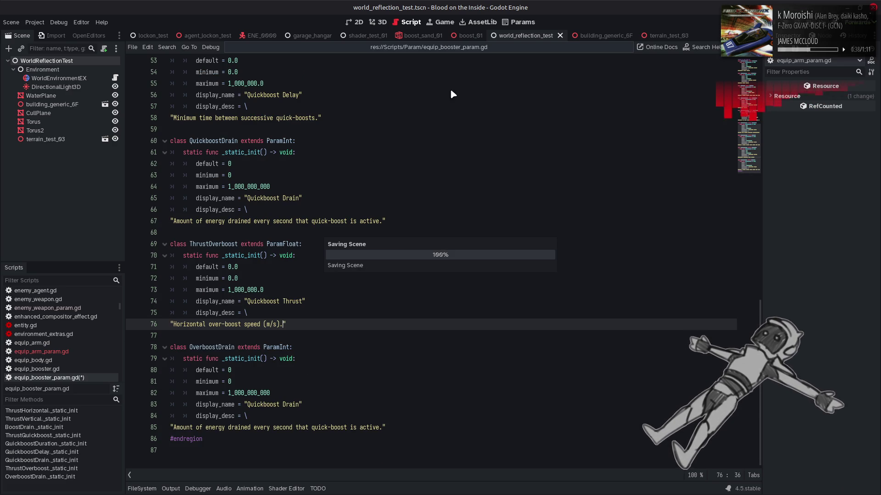
Replace OverboostDrain's description with the over-boost energy drain text from Params and save
left_click(519, 22)
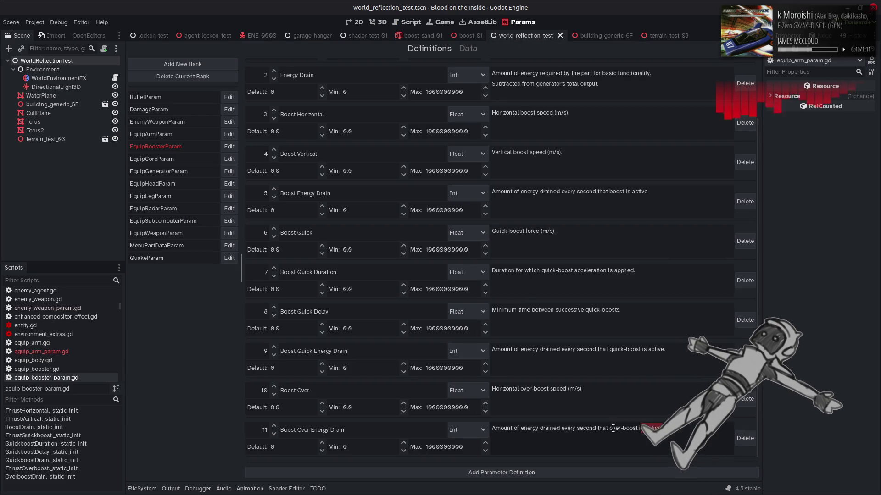
left_click(405, 22)
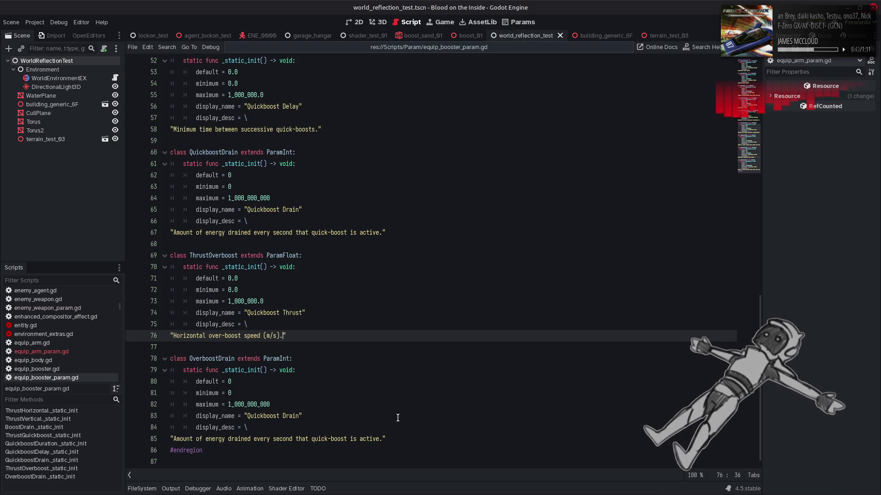
left_click(383, 439)
key("ctrl+shift+Left")
key("ctrl+shift+Left")
key("ctrl+shift+Left")
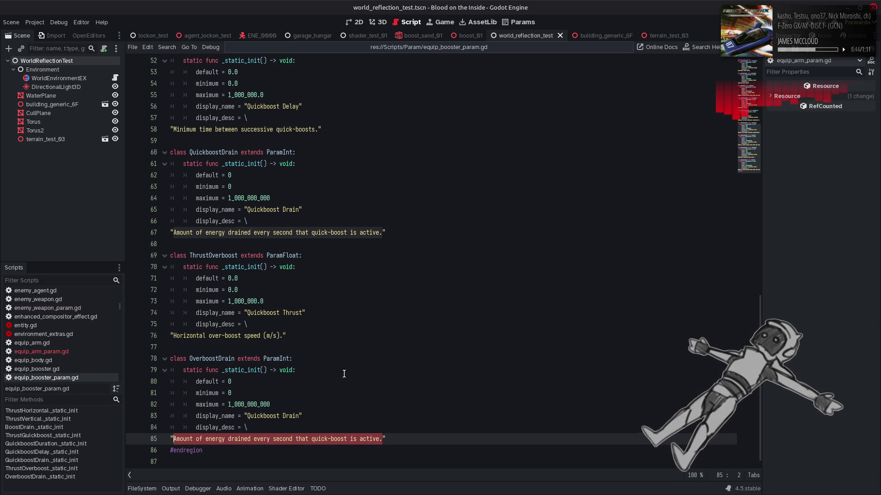
key("ctrl+v")
key("ctrl+s")
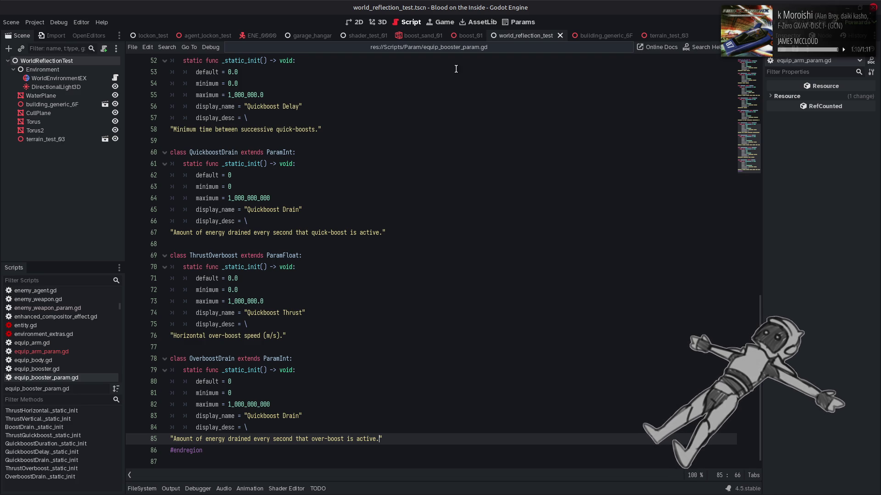
left_click(522, 23)
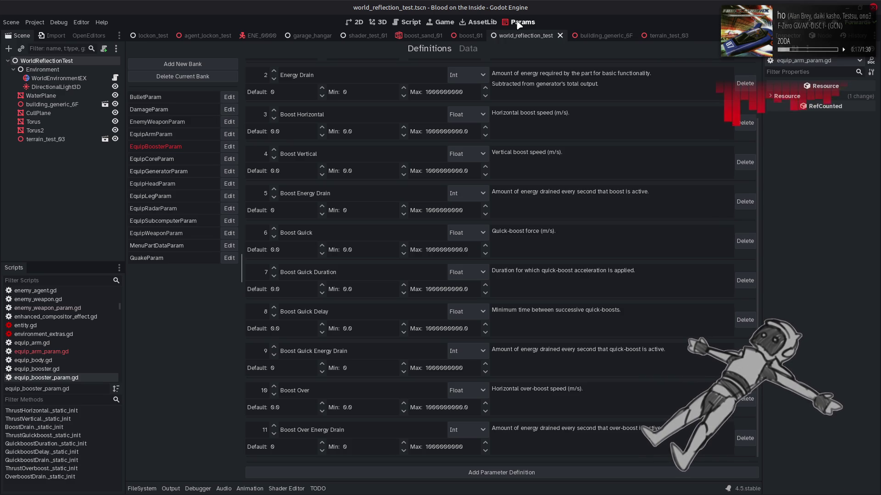
Check the EquipBoosterParam and EquipCoreParam definitions, then scroll to the top of equip_booster_param.gd
left_click(410, 24)
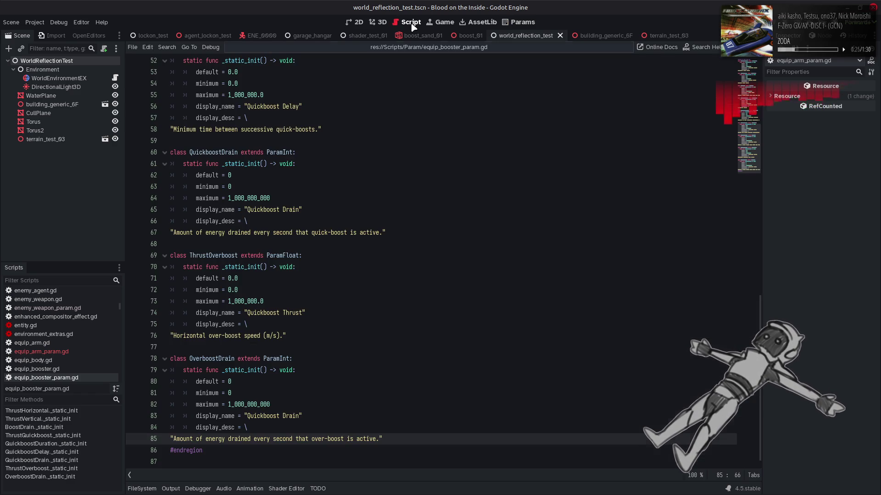
left_click(518, 23)
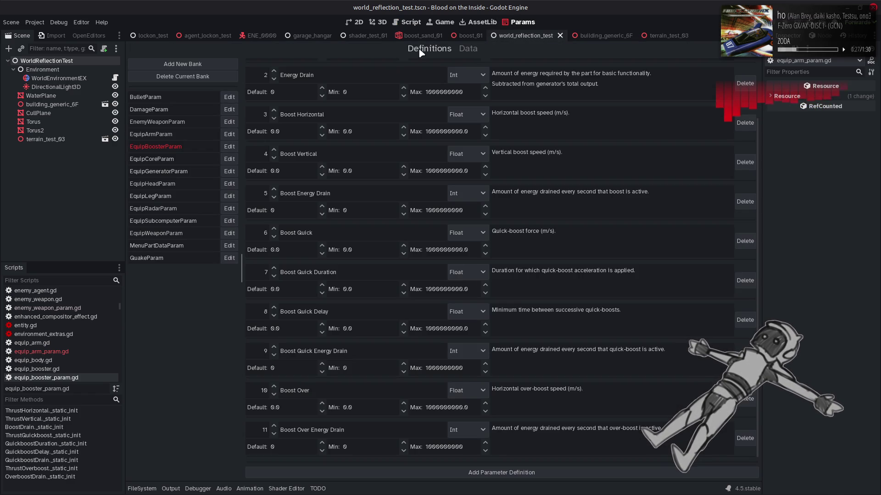
left_click(229, 159)
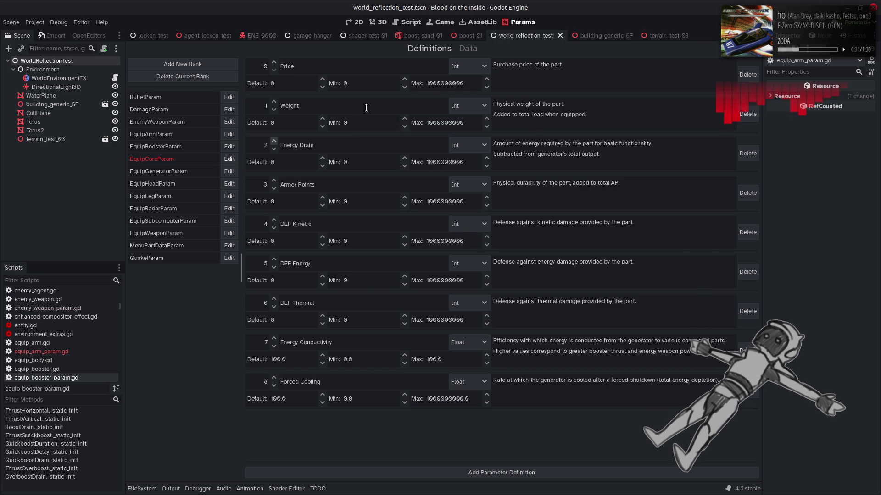
left_click(407, 22)
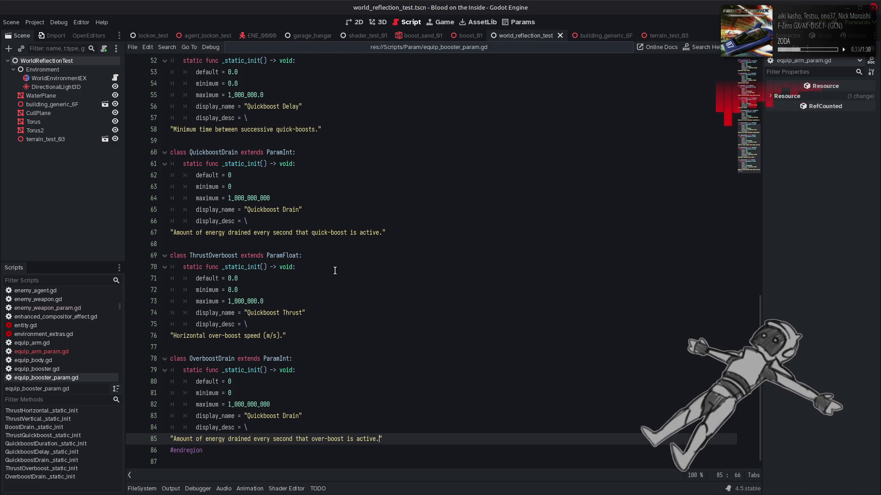
scroll(335, 270, "up", 15)
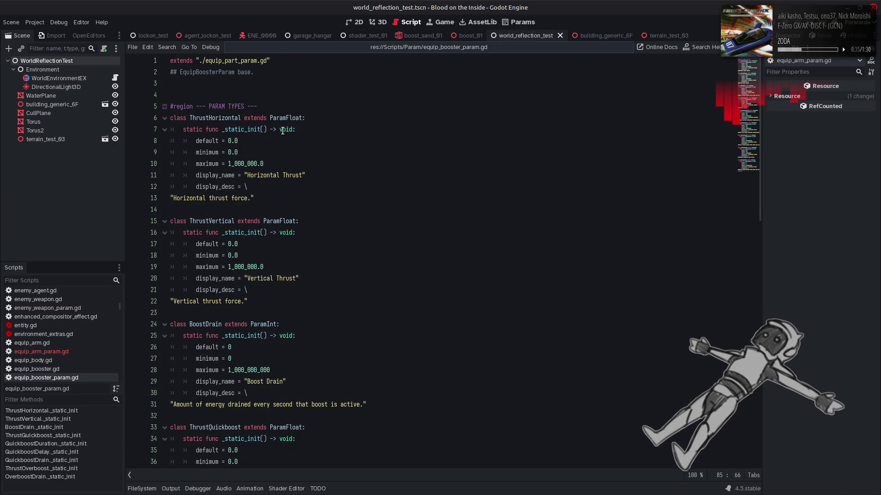
Compare against equip_arm_param.gd's layout and paste the region header line above PARAM TYPES
left_click(272, 74)
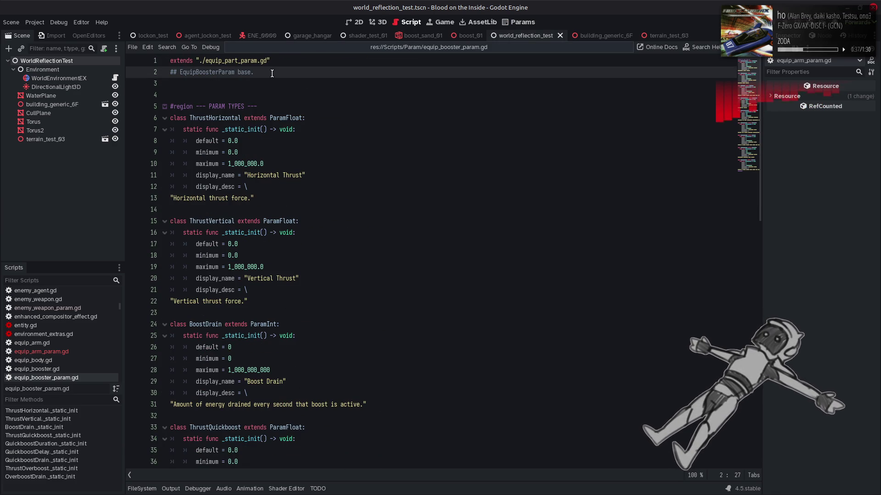
key("alt+Left")
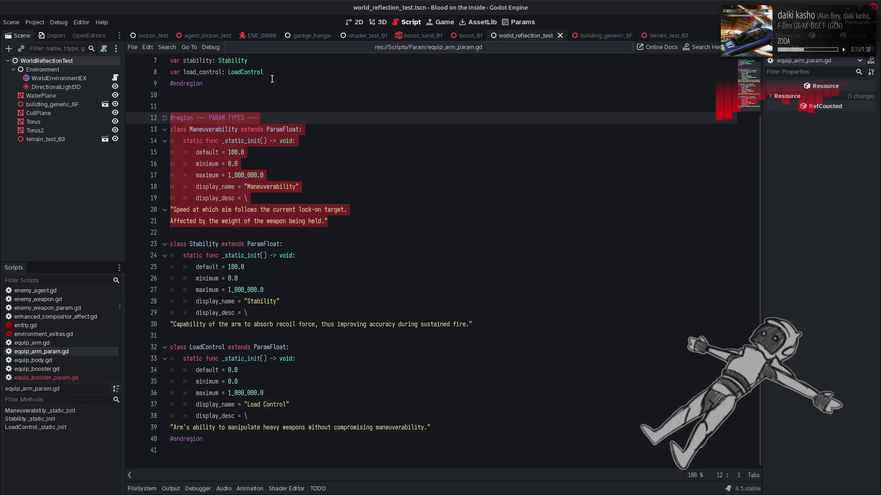
scroll(272, 79, "up", 2)
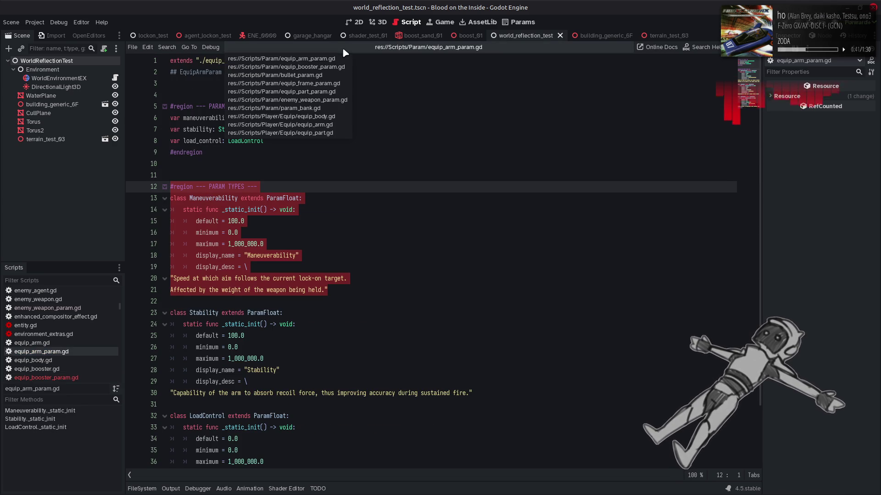
key("alt+Right")
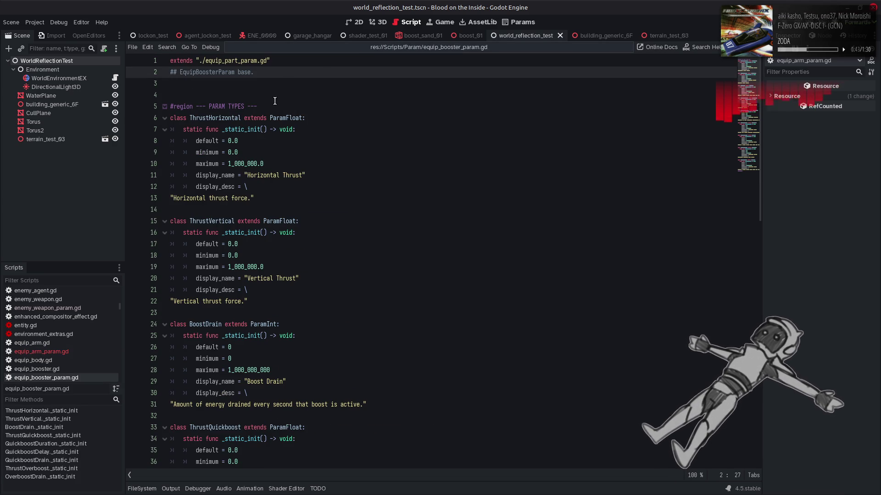
left_click(275, 101)
left_click(187, 83)
key("Return")
key("Return")
key("Return")
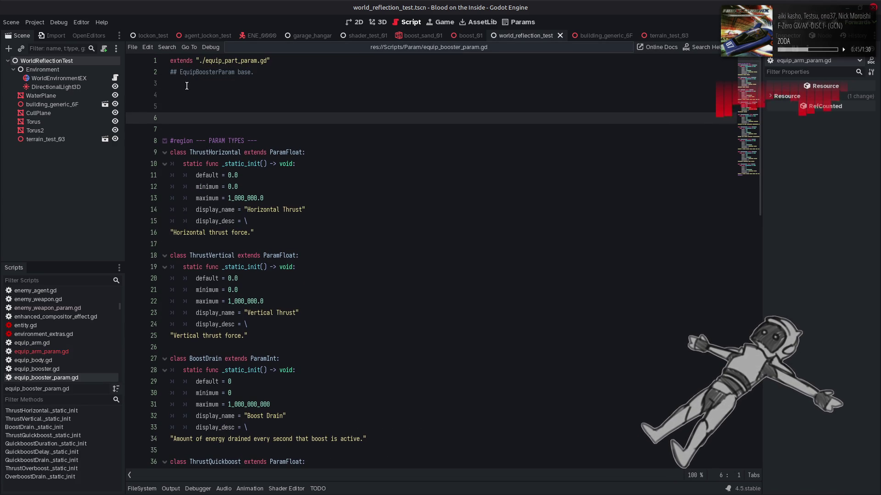
key("Up")
type("#region --- PARAM TYPES ---")
Rename the copied header to '#region --- PARAMS ---' and close it with '#endregion' around a blank line
double_click(237, 106)
key("BackSpace")
key("BackSpace")
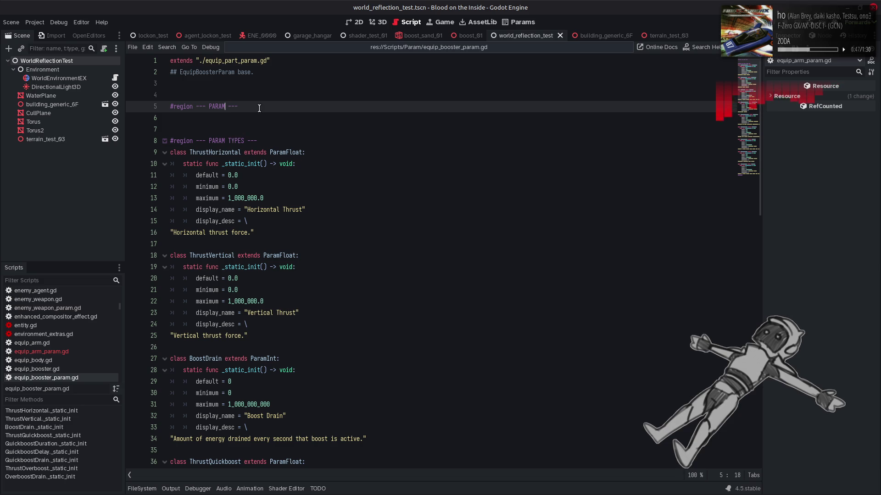
type("S")
left_click(244, 118)
type("endregion")
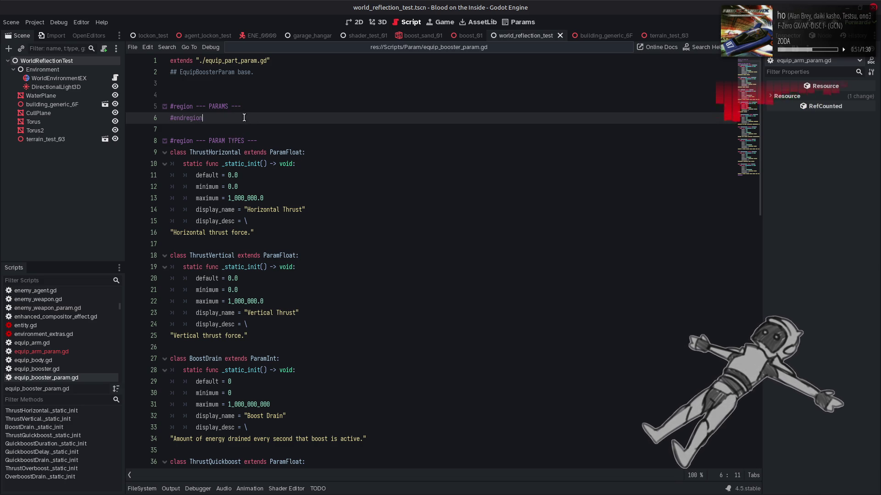
key("Return")
key("Up")
key("Home")
key("Return")
key("Up")
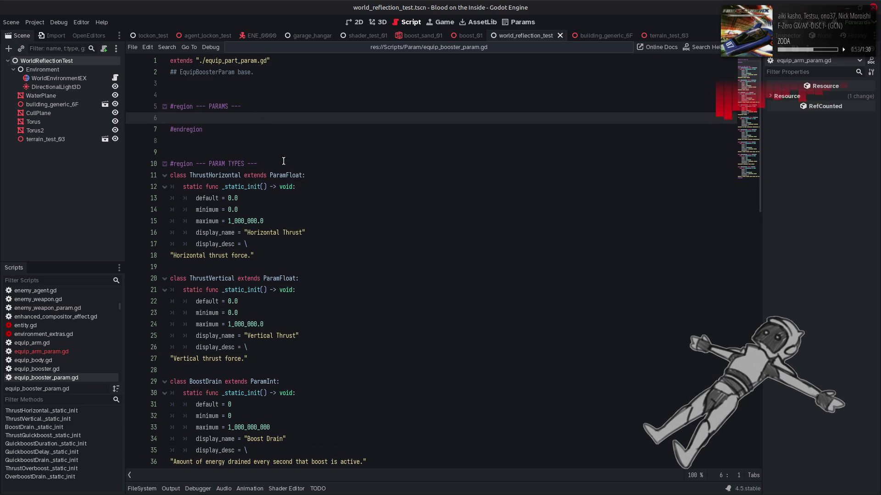
double_click(234, 176)
key("ctrl+c")
Declare 'var thrust_horizontal: ThrustHorizontal' and 'var thrust_vertical: ThrustVertical' in the PARAMS region
left_click(224, 117)
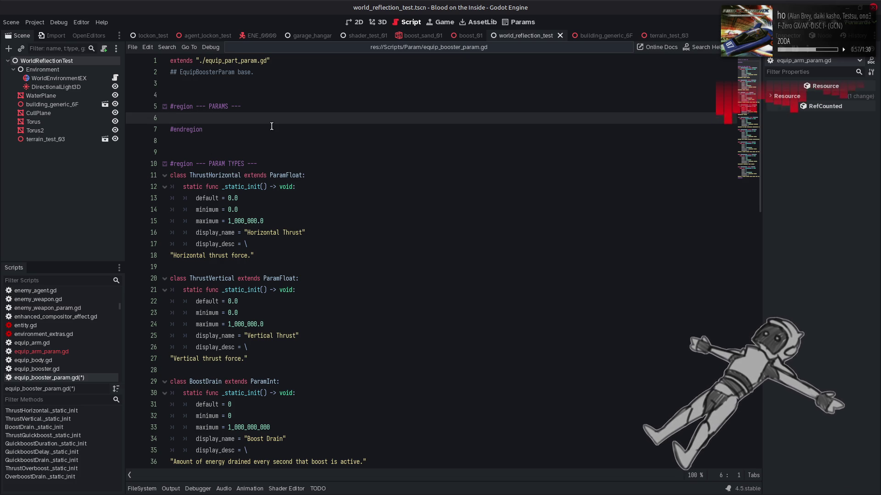
type("var thrust_h")
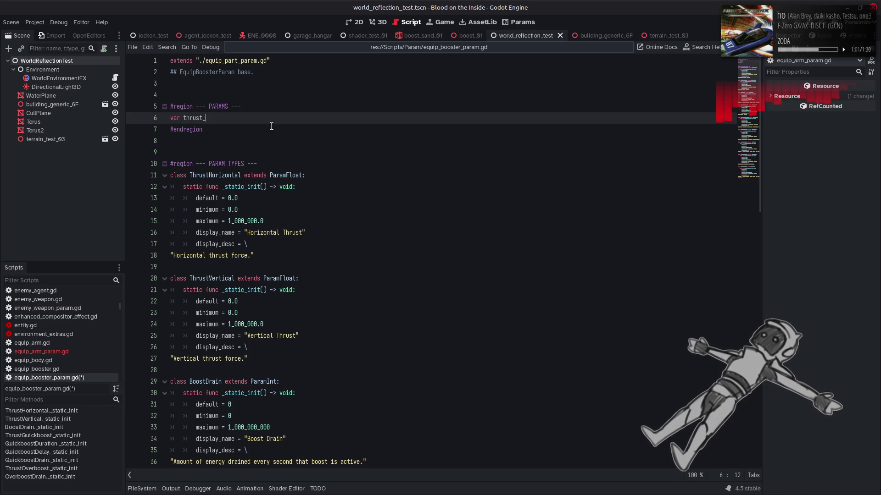
type("orizontal:")
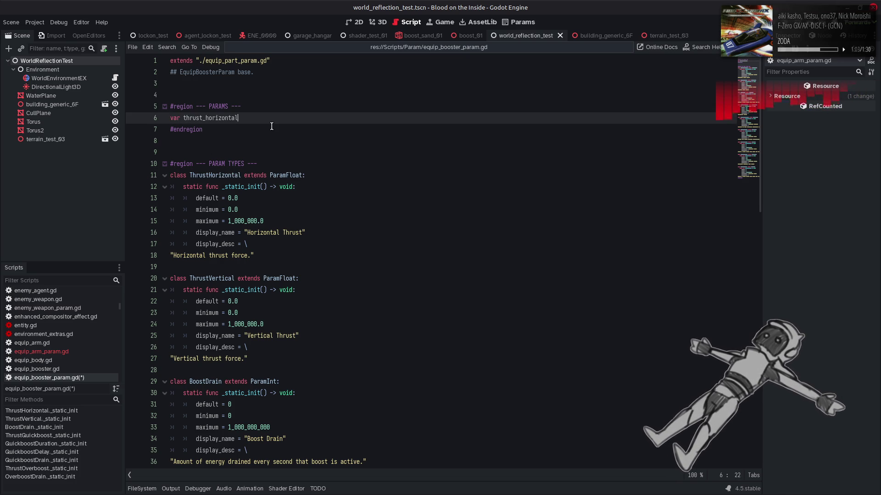
key("ctrl+v")
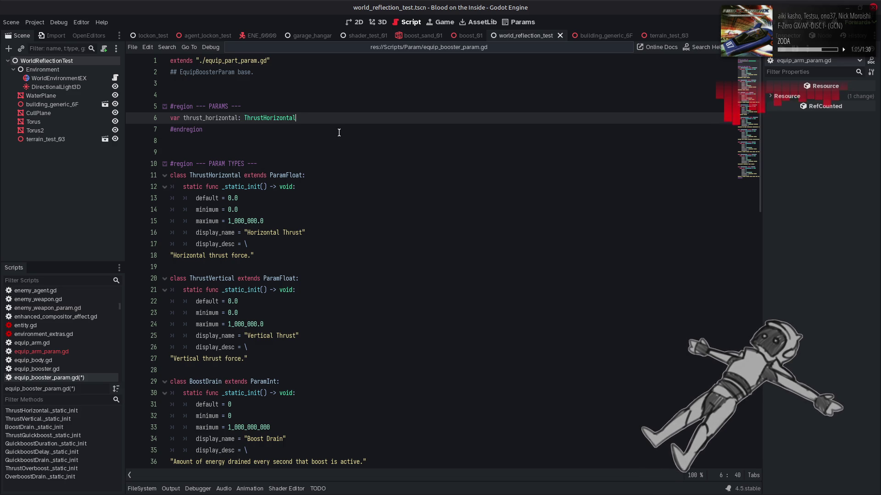
key("Return")
type("var thrust_vertical: ThrustHorizontal")
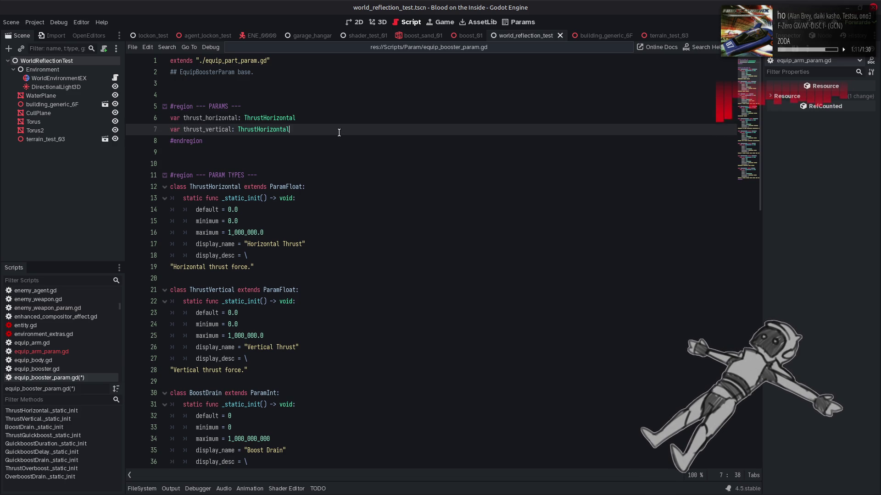
key("BackSpace")
key("BackSpace")
key("BackSpace")
type("V")
key("Return")
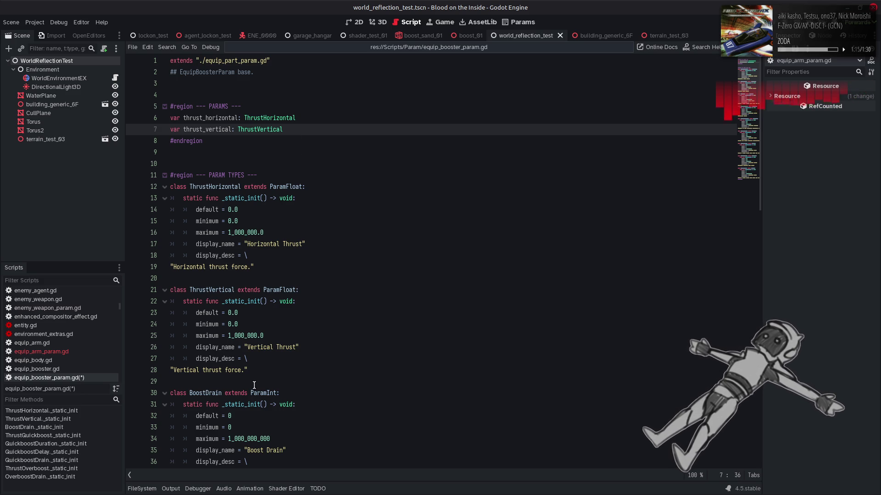
key("Return")
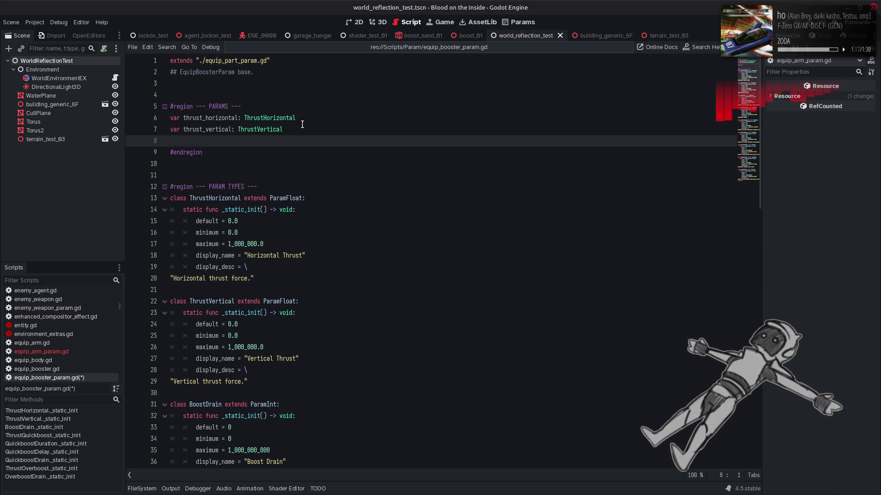
Add 'var boost_drain: BoostDrain' and begin a 'var thrust_quickboost' declaration below it
type("ar boost_d")
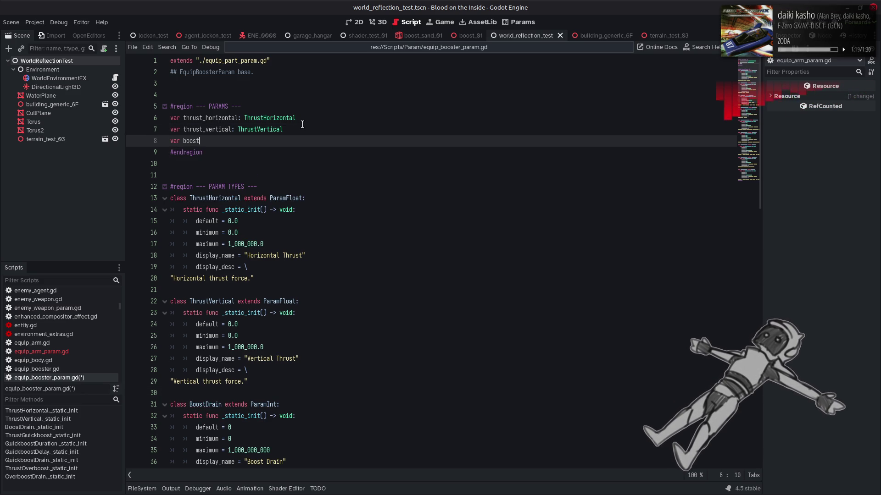
type("rain: BoostDrain")
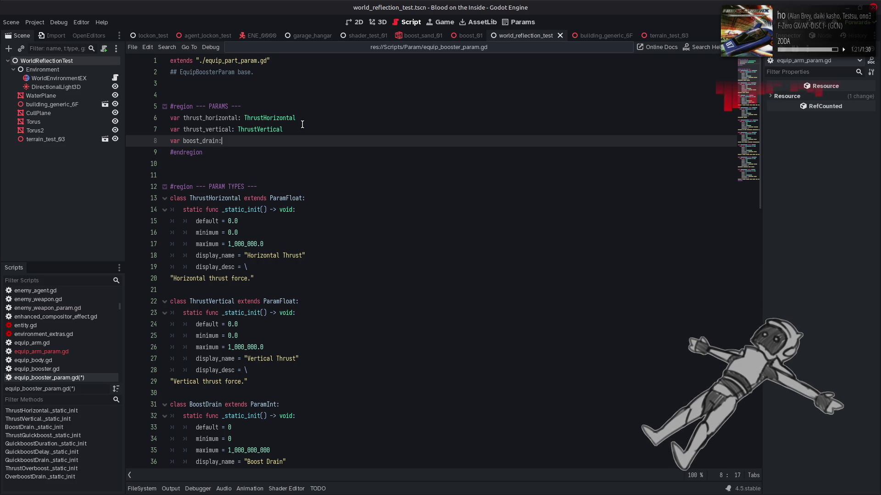
left_click(315, 128)
scroll(352, 138, "down", 4)
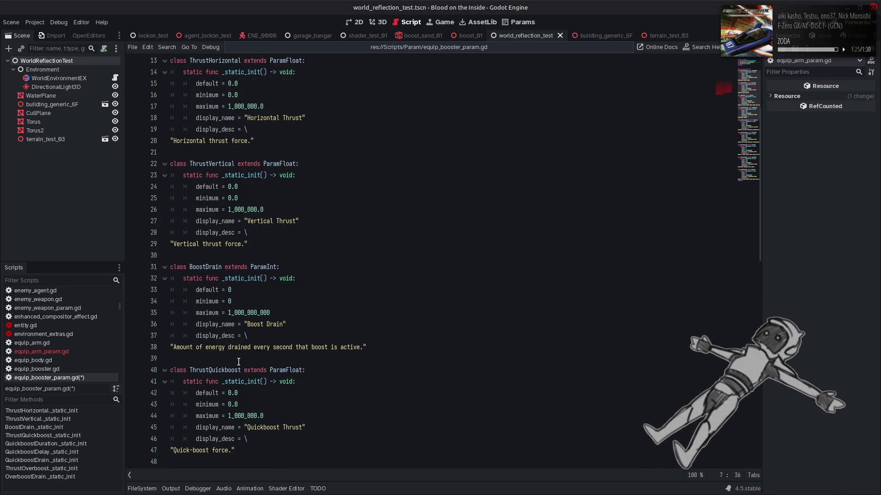
double_click(214, 371)
scroll(275, 136, "up", 4)
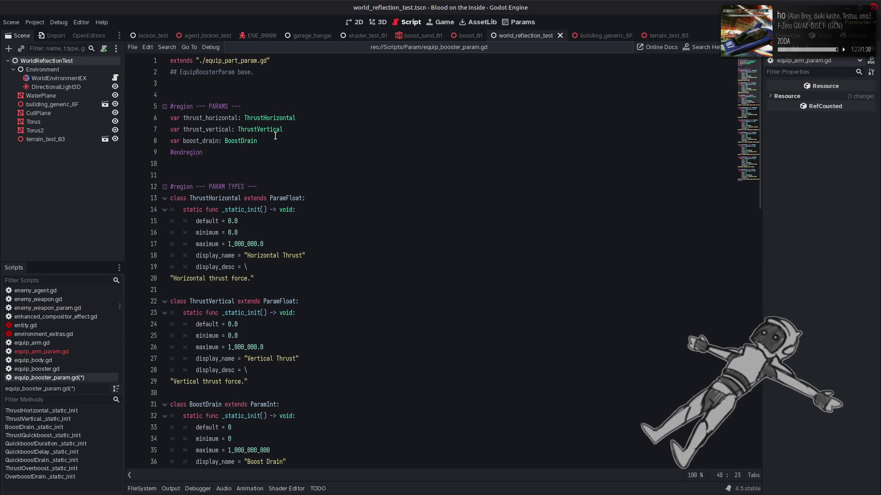
left_click(275, 137)
key("Return")
type("var th")
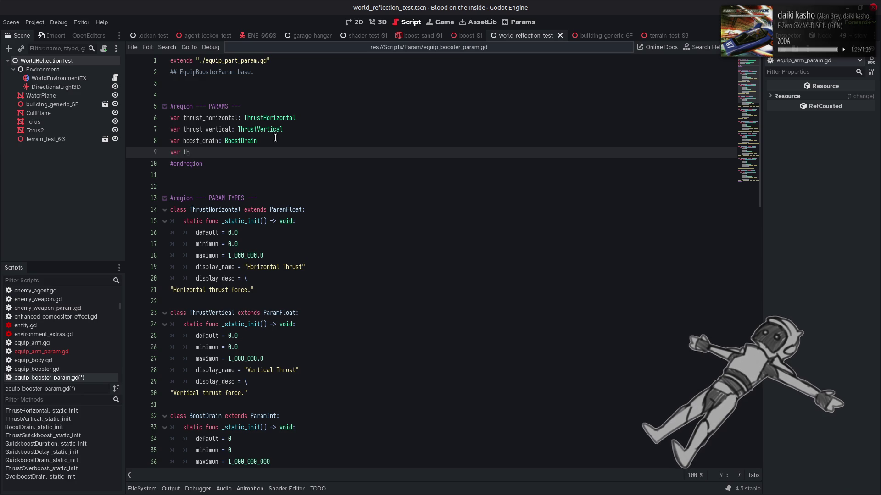
type("rust_quic")
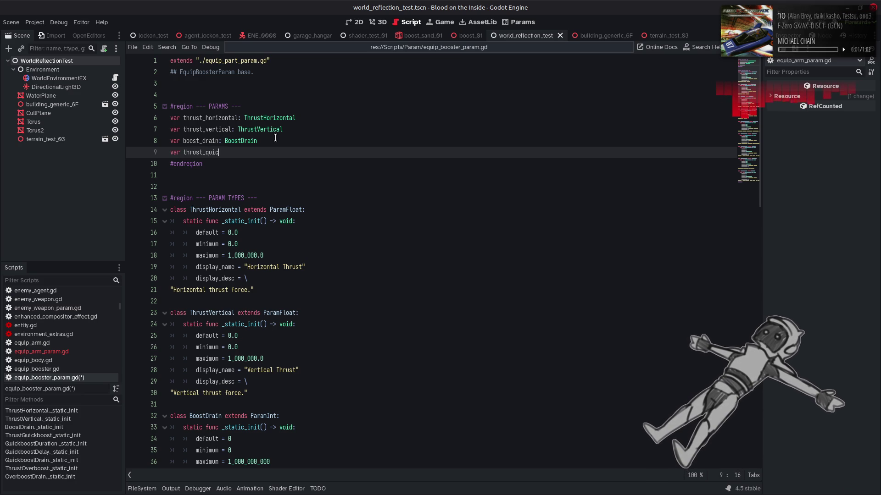